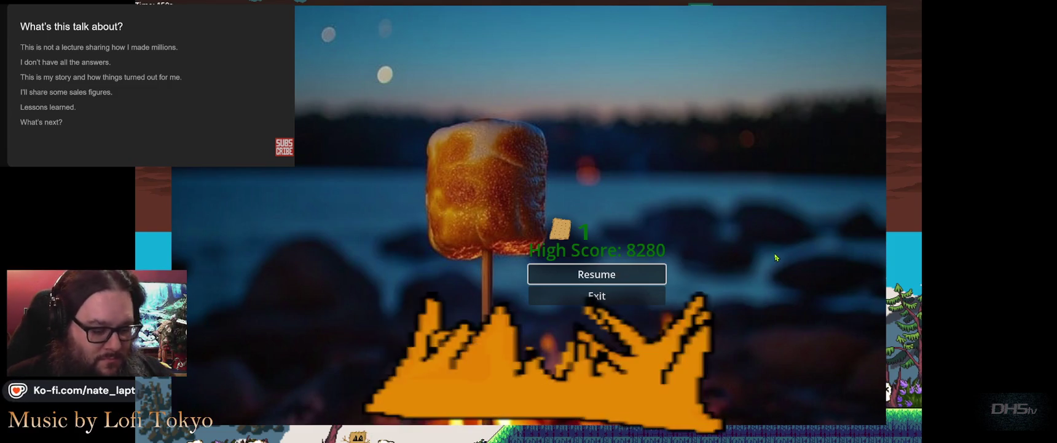
- Dismiss the Resume/Exit pause menu to resume the platformer test run
key(Escape)
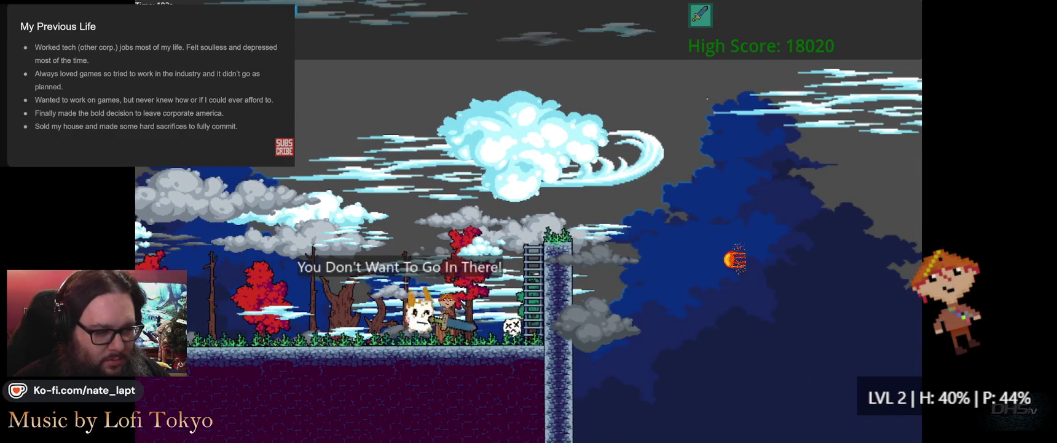
- Walk the cat right into the moonlit level and jump toward the sleeping dragon
key(Right)
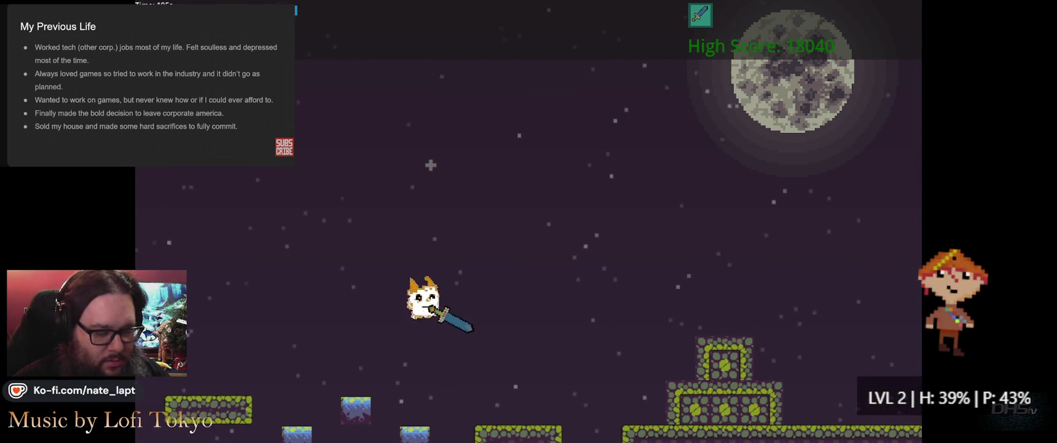
key(Right)
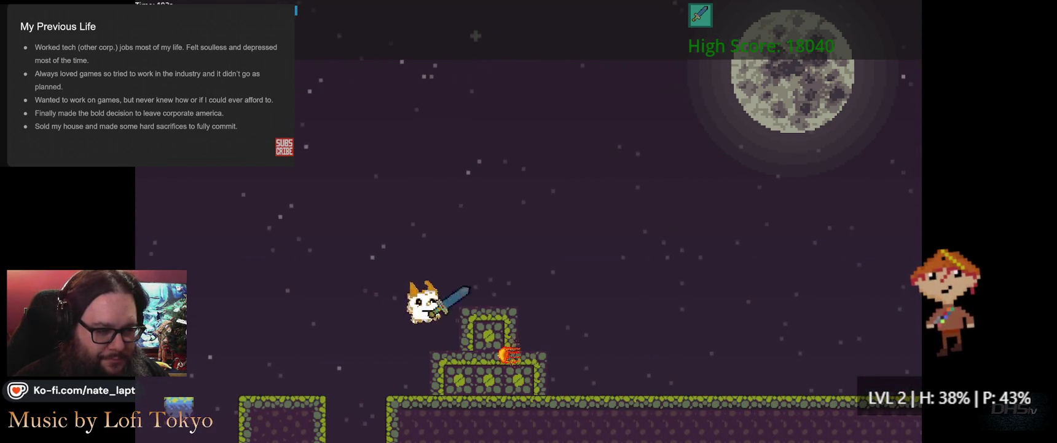
key(Right)
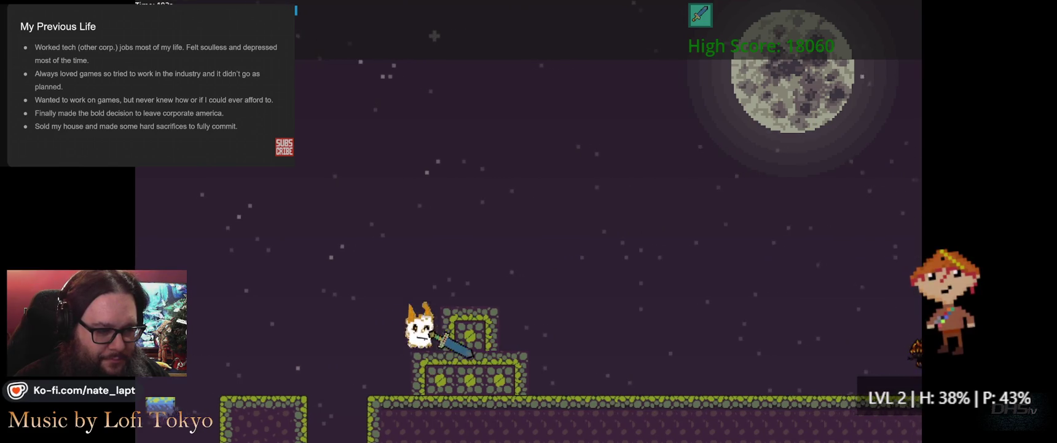
key(Right)
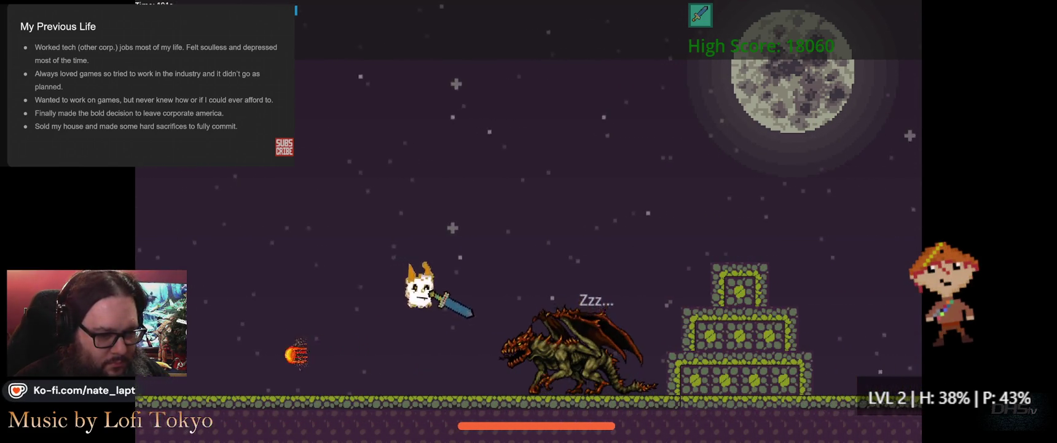
key(Up)
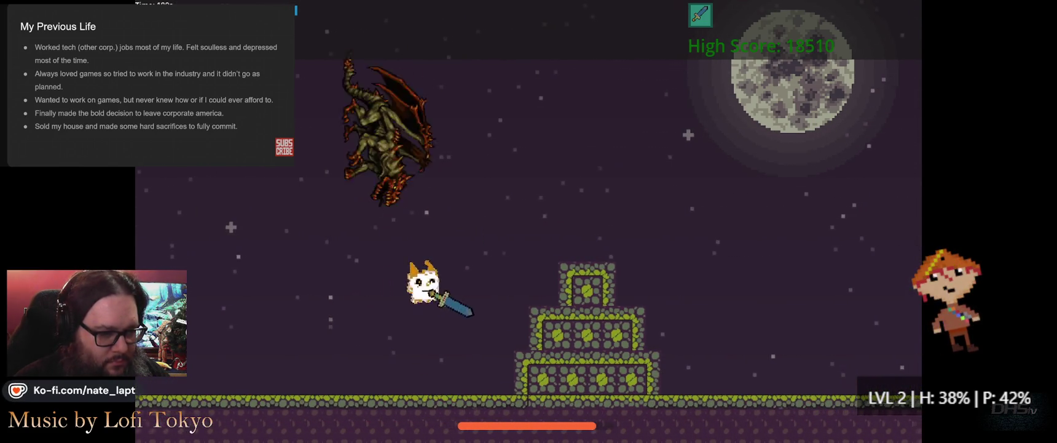
key(Right)
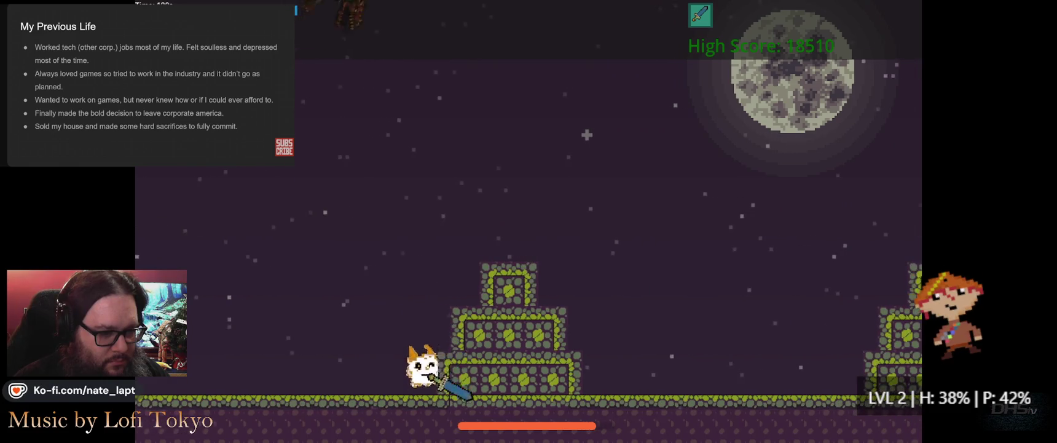
key(Right)
key(Up)
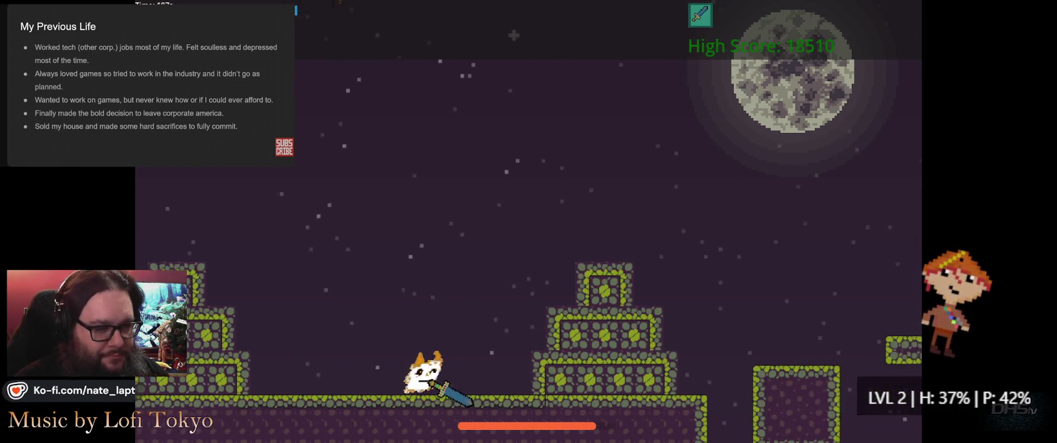
- Dodge back and forth beneath the swooping dragon, jumping high to the right
key(Left)
key(Right)
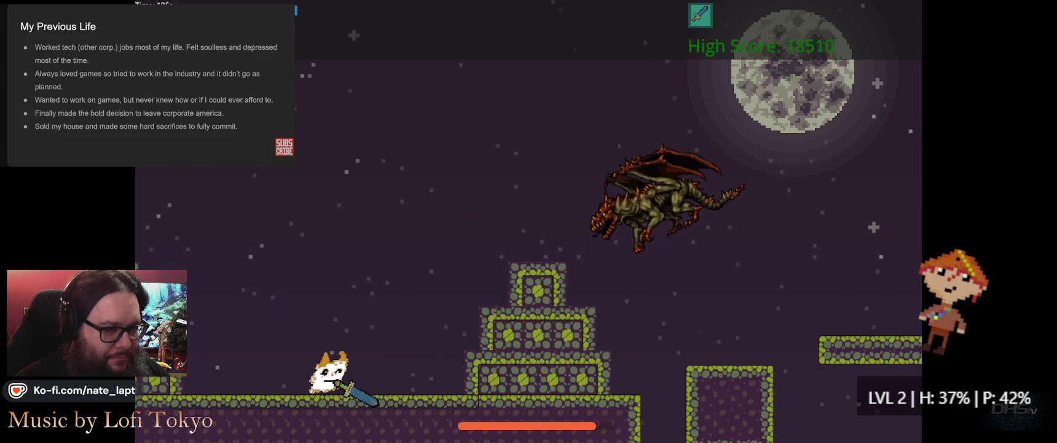
key(Left)
key(Up)
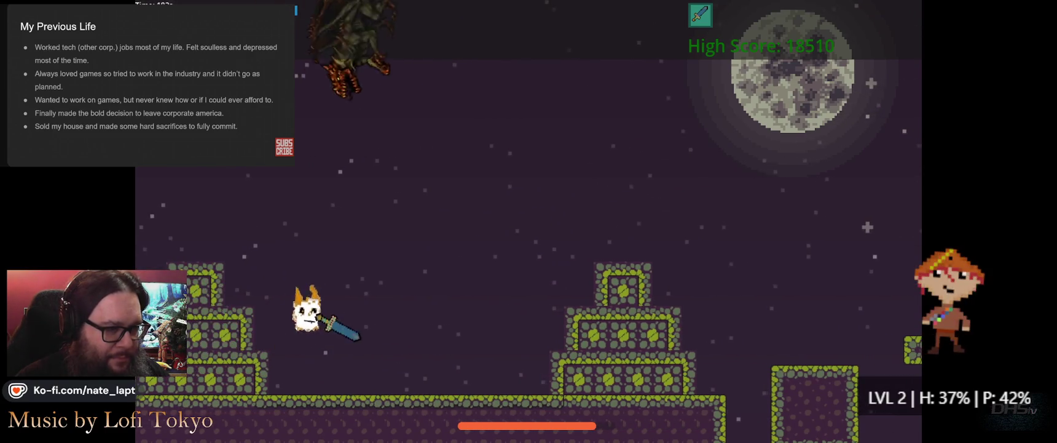
key(Right)
key(Right)
key(Left)
key(Right)
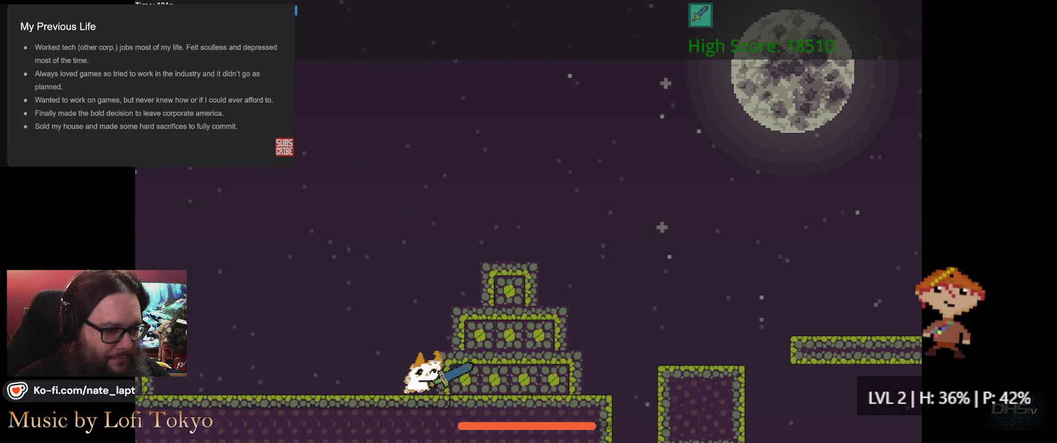
key(Left)
key(Left)
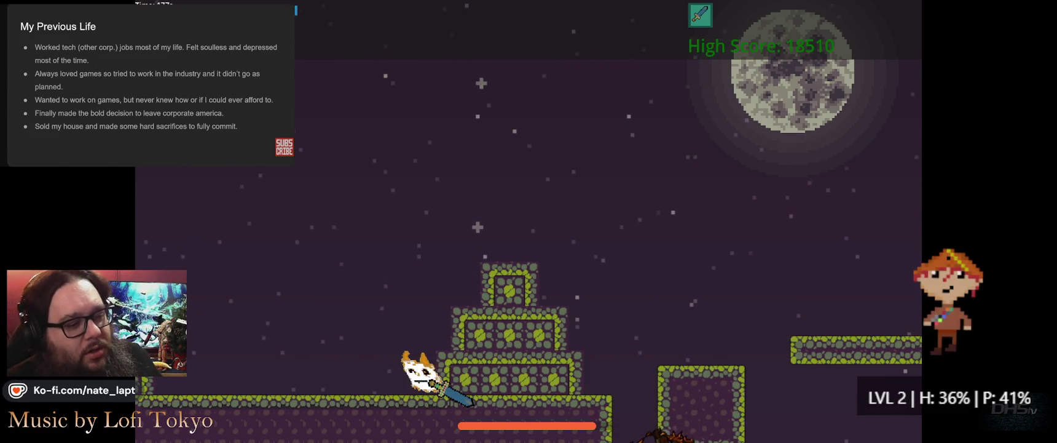
key(Right)
key(space)
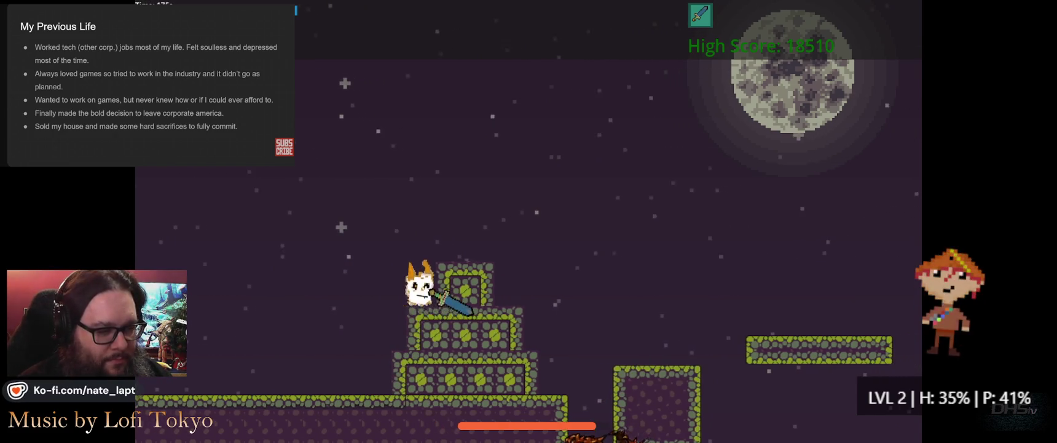
key(Right)
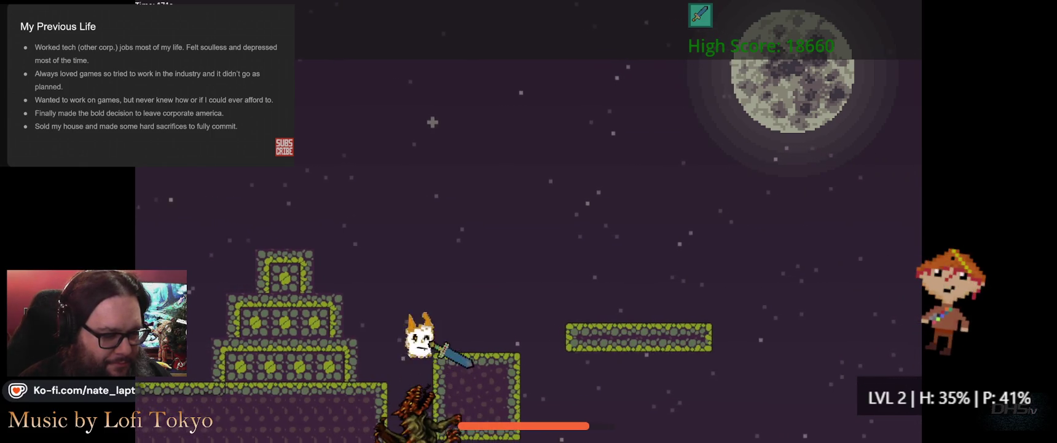
- Leap on and off the left tower, jumping repeatedly into the dragon to strike it
key(Left)
key(space)
key(Left)
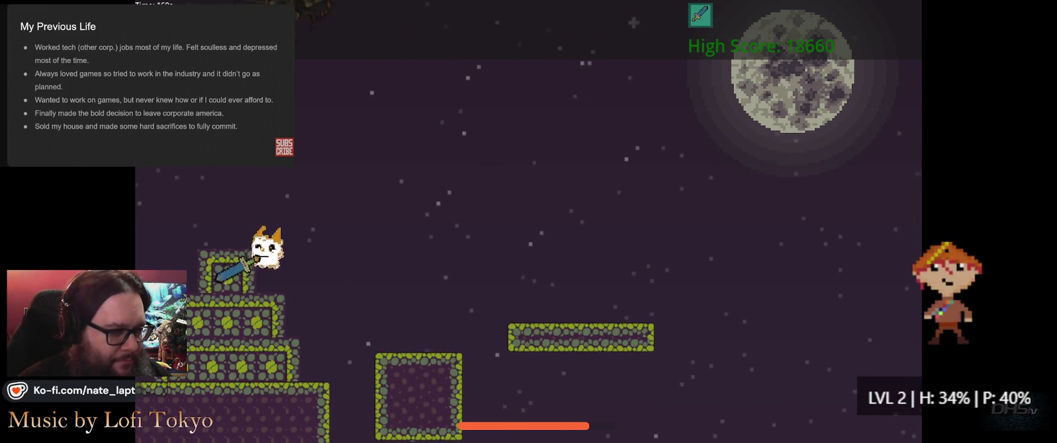
key(Right)
key(space)
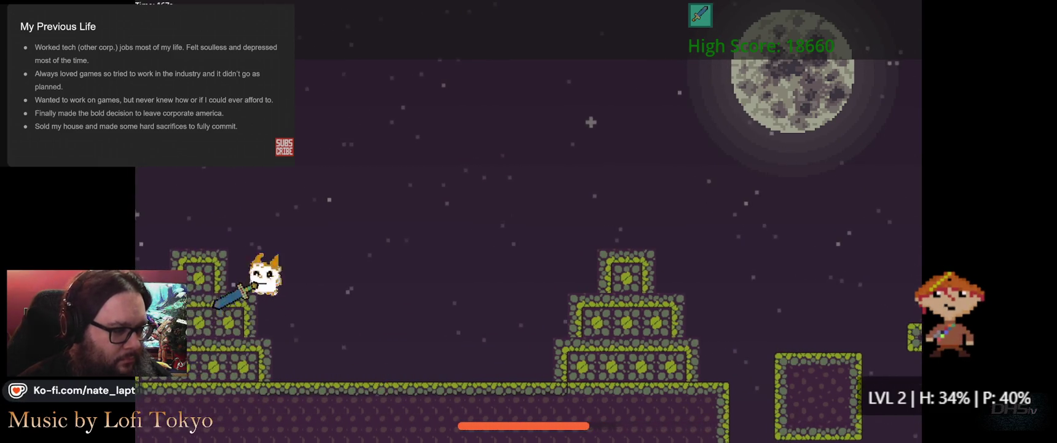
key(Left)
key(space)
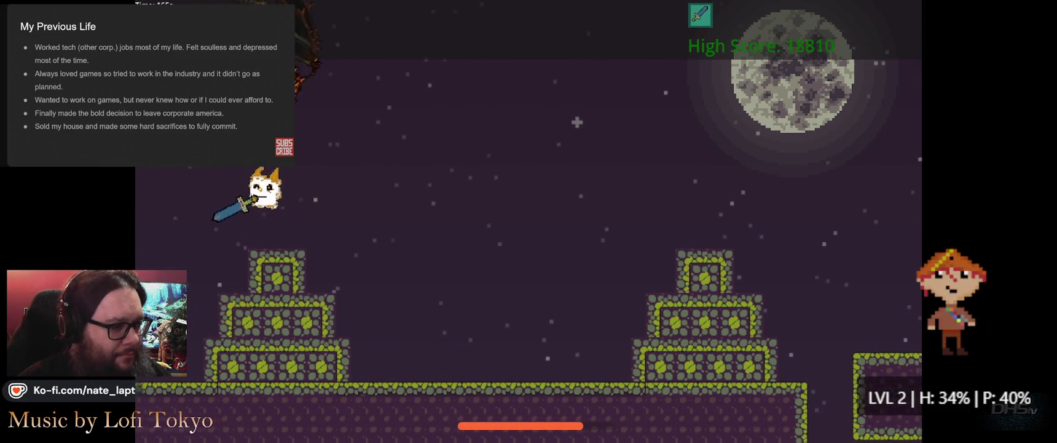
key(space)
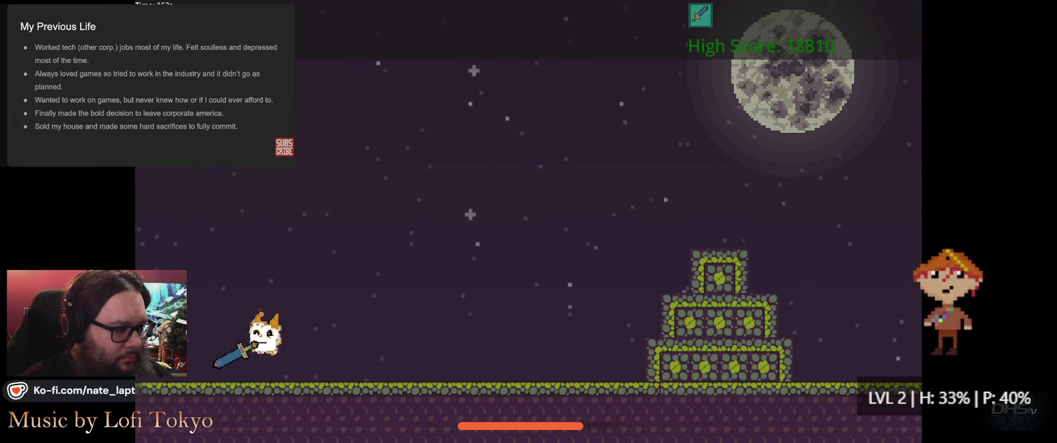
key(Right)
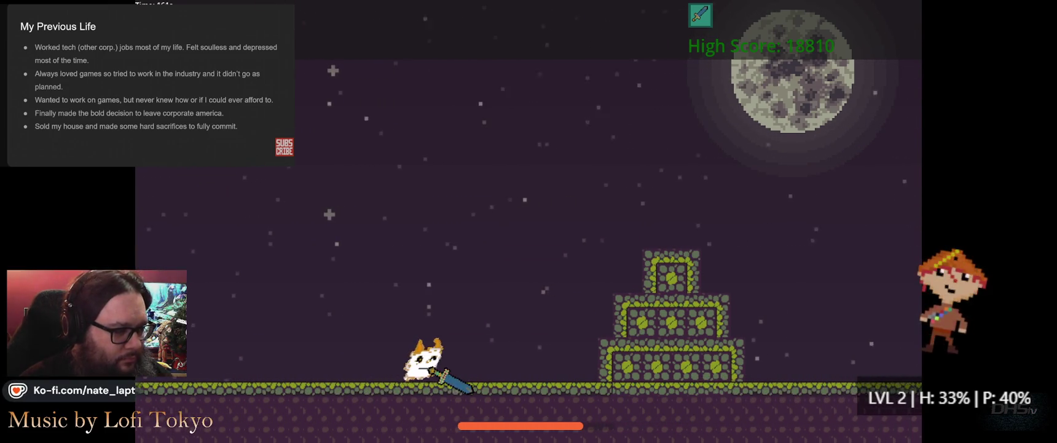
key(Left)
key(space)
key(space)
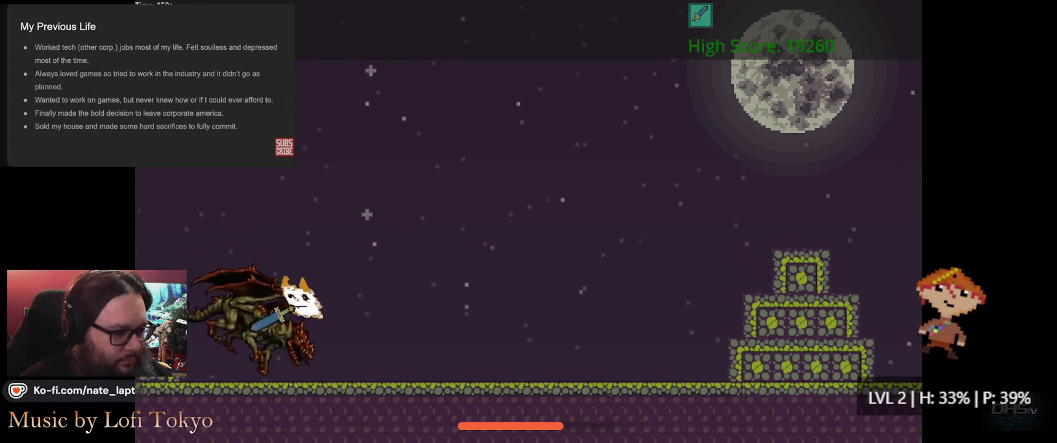
key(space)
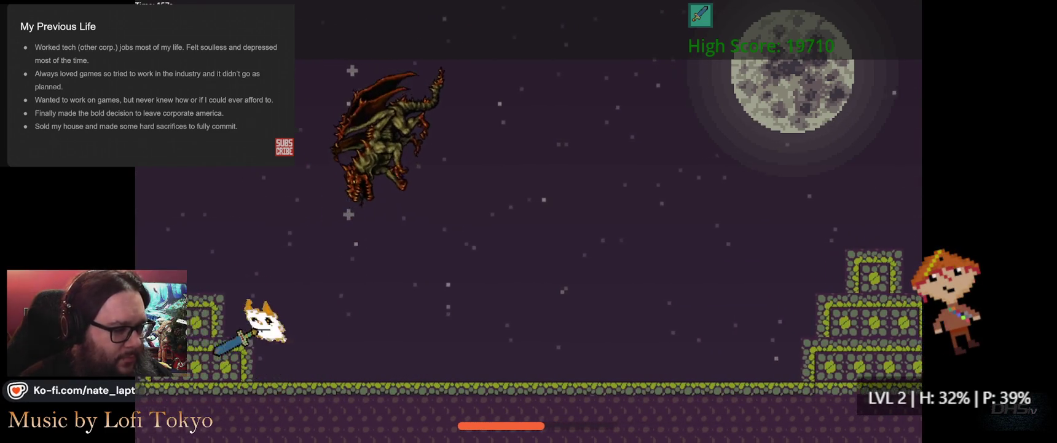
key(Right)
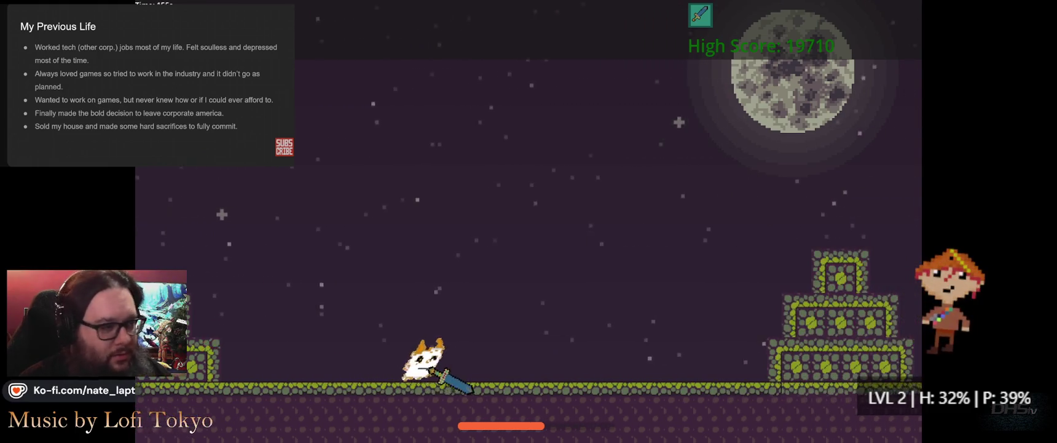
key(space)
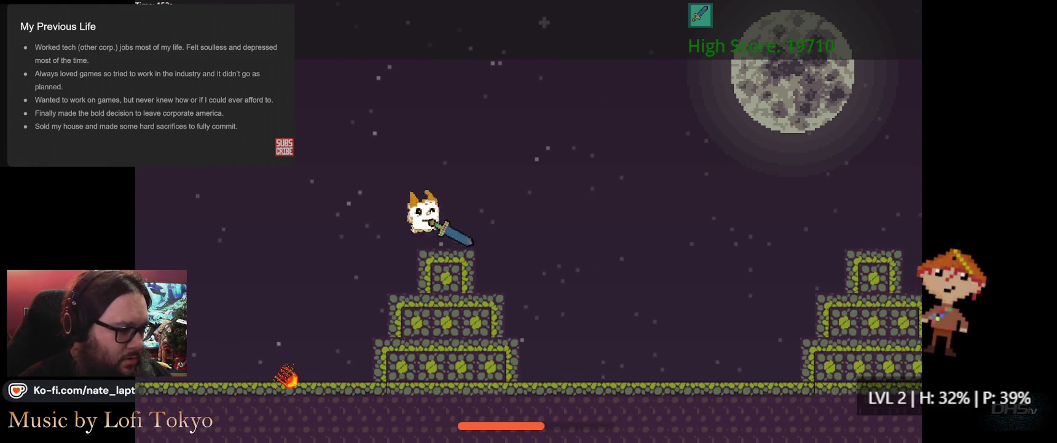
- Run past the fireballs and hop between the left and small stone towers
key(Left)
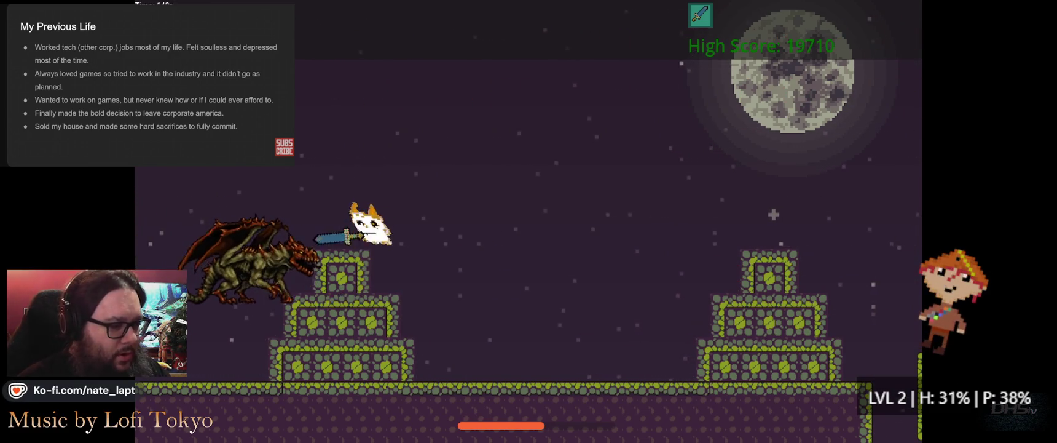
key(Left)
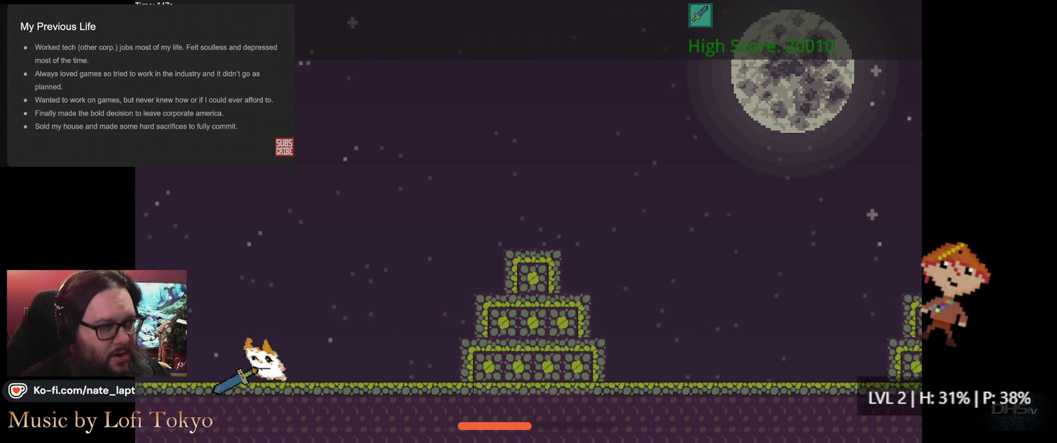
key(Left)
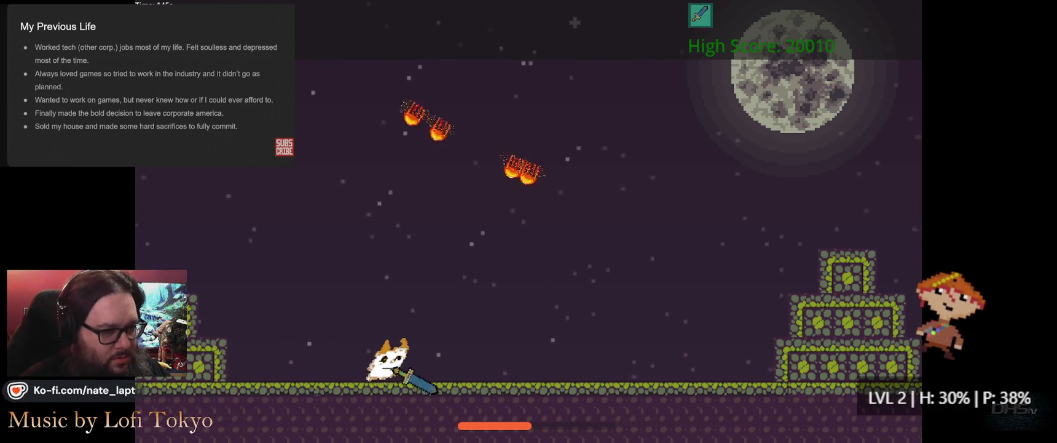
key(Right)
key(Up)
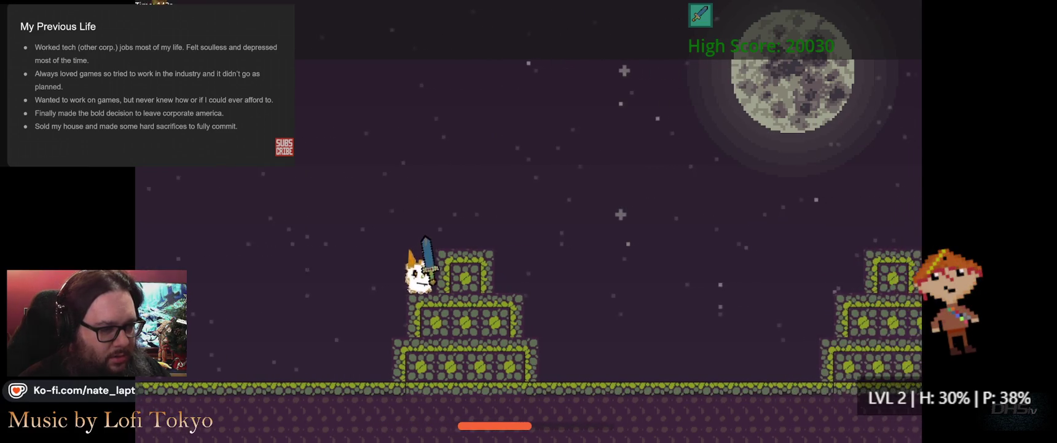
key(Right)
key(Up)
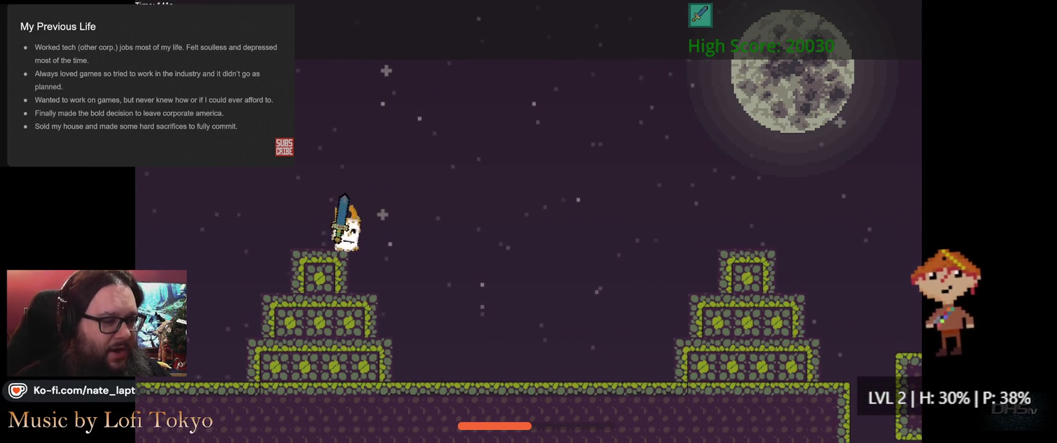
key(Right)
key(Up)
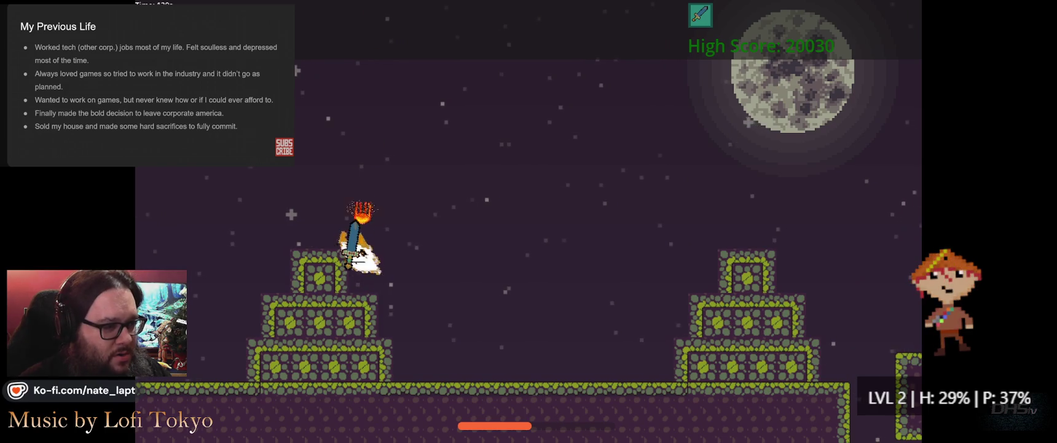
key(Left)
key(Left)
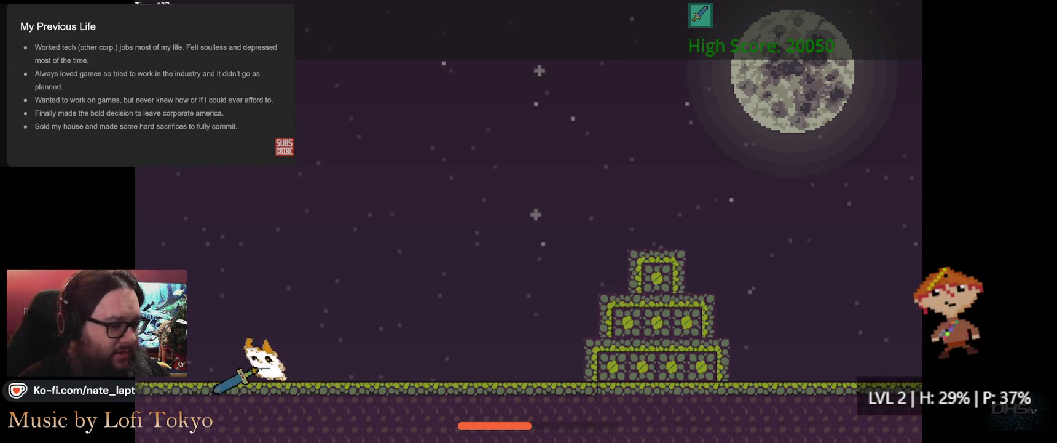
key(Up)
key(Left)
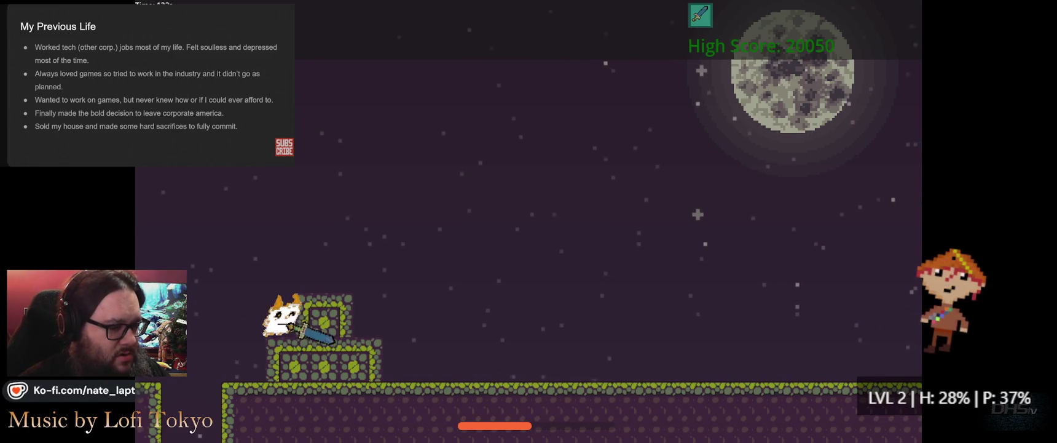
key(Right)
key(Up)
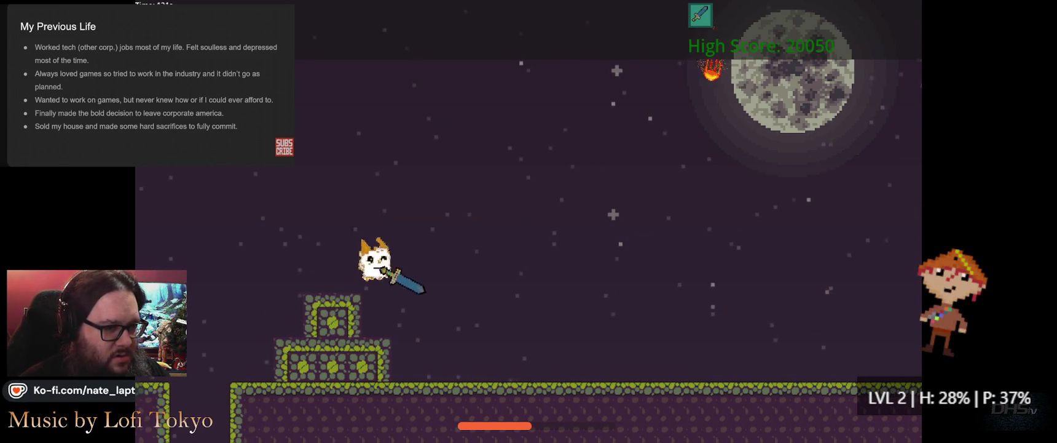
key(Right)
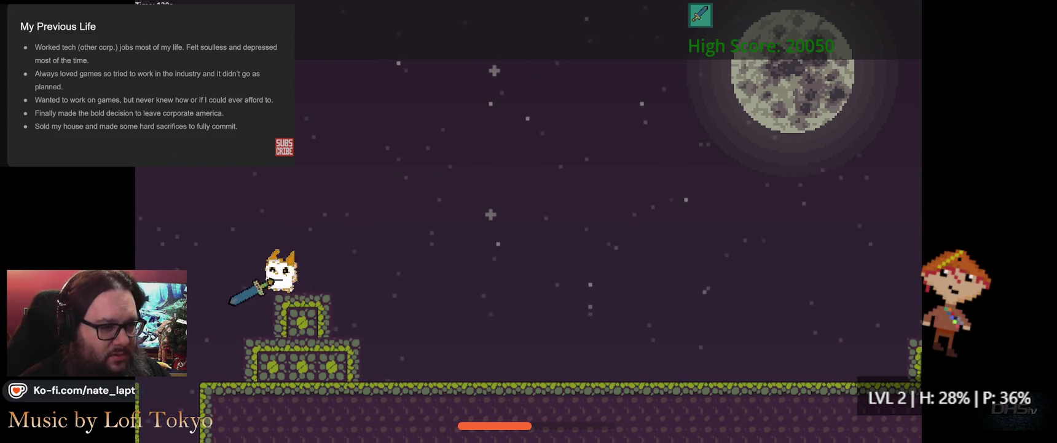
- Keep jumping across the tower tops and ledges, then run left back to the ground
key(Left)
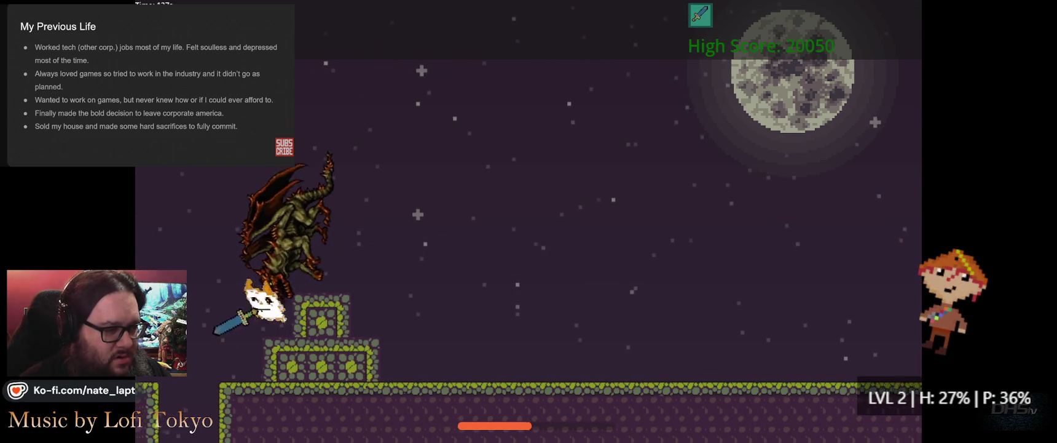
key(Up)
key(Right)
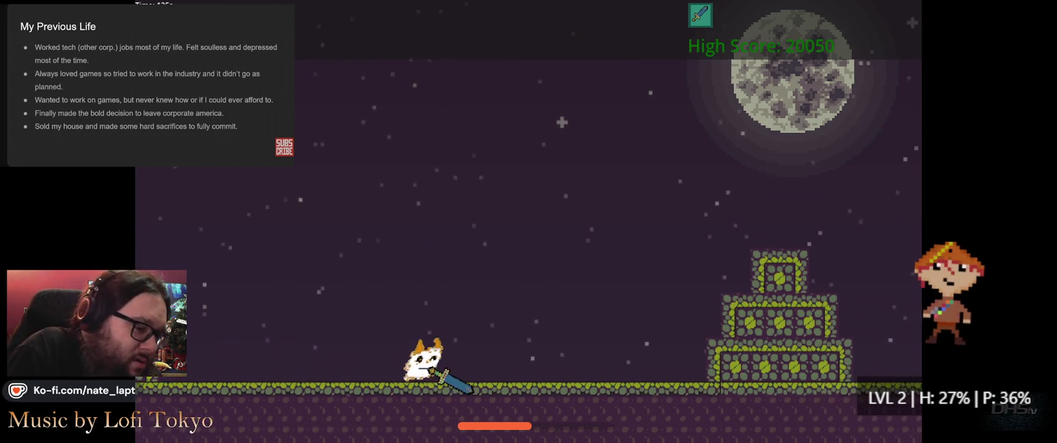
key(Up)
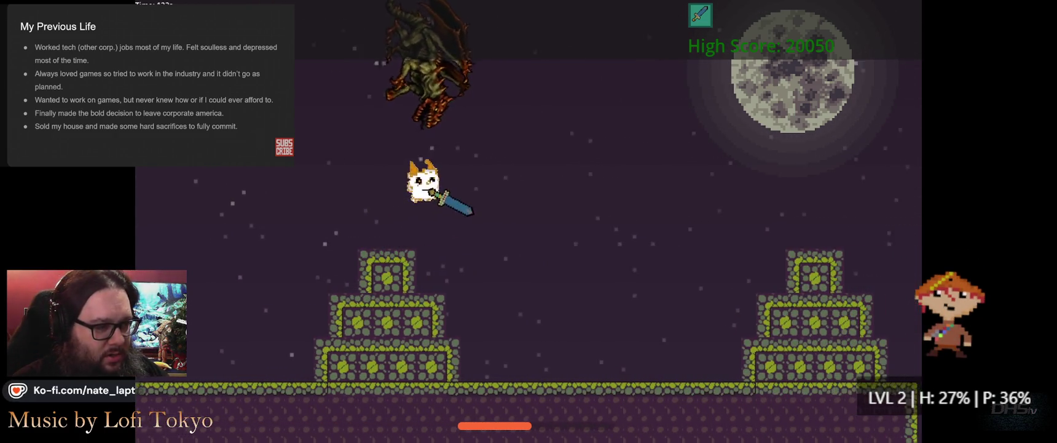
key(Left)
key(Up)
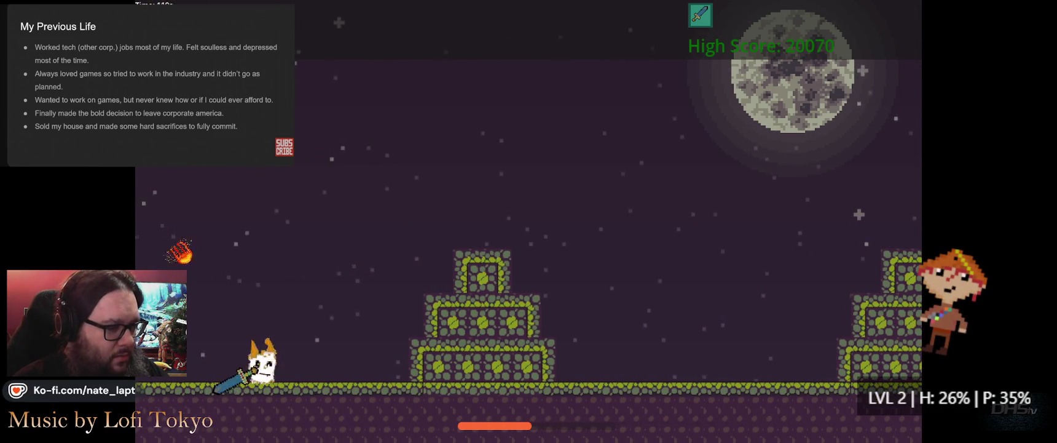
key(Right)
key(Up)
key(Right)
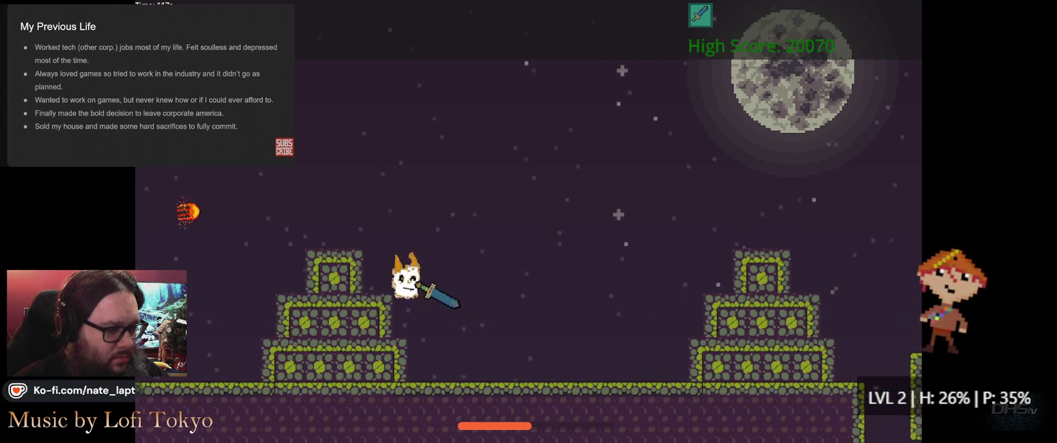
key(Left)
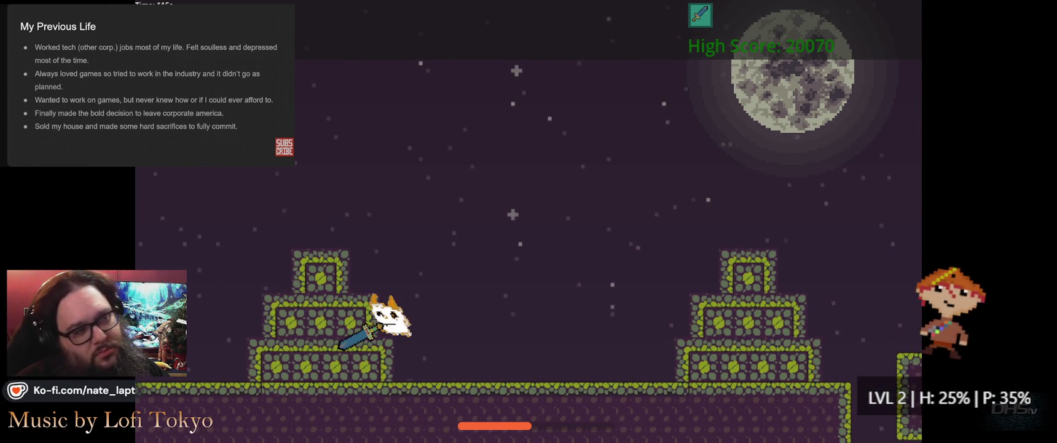
key(Up)
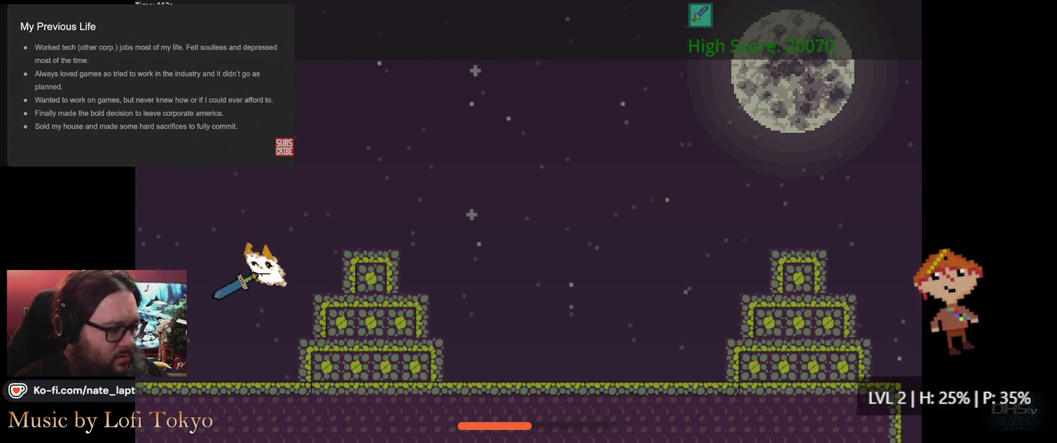
key(Up)
key(Right)
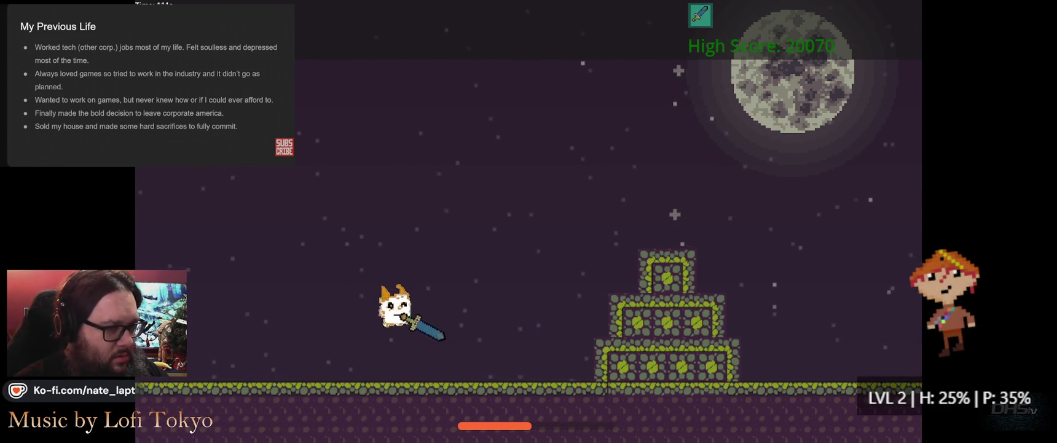
key(Left)
key(Up)
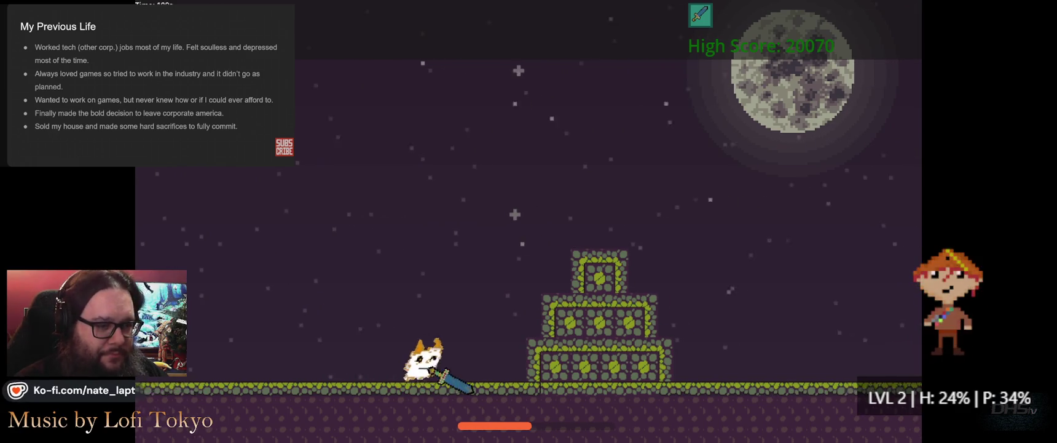
key(Up)
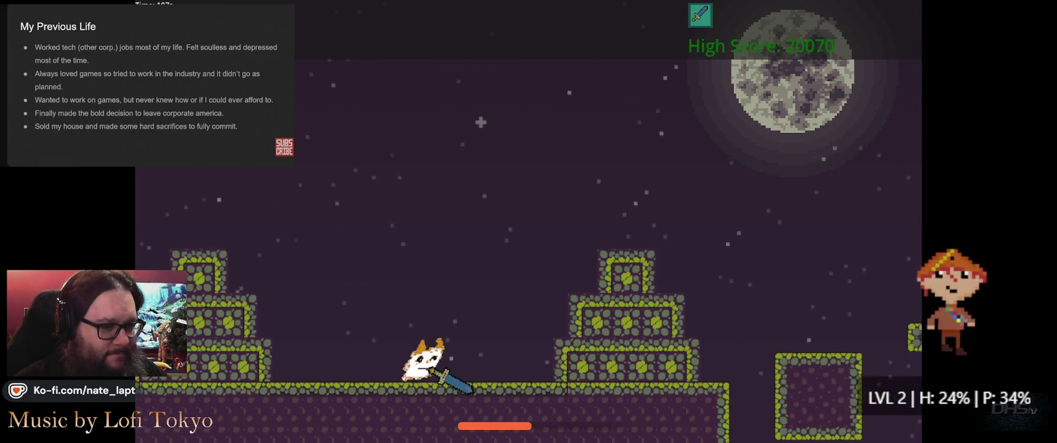
key(Left)
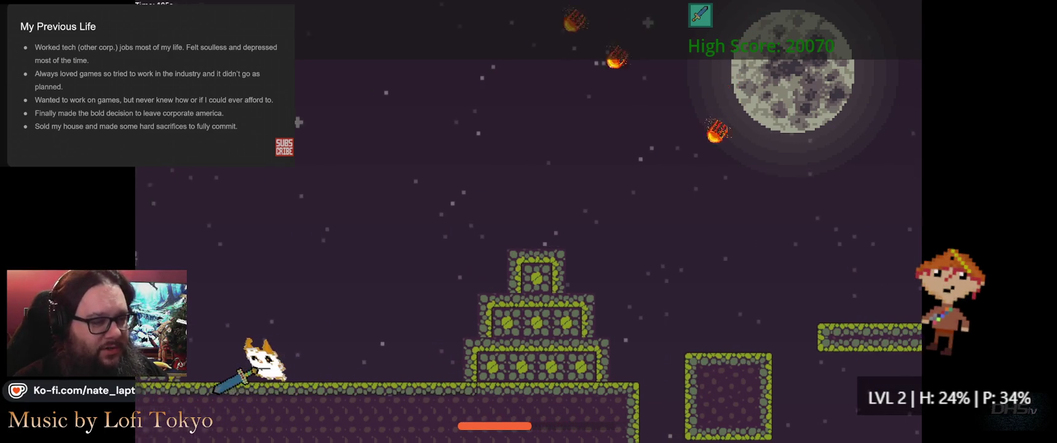
key(Up)
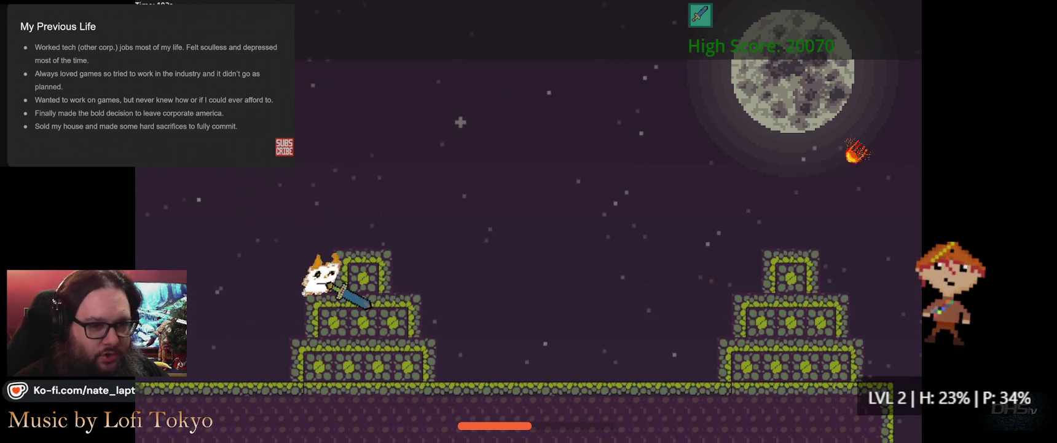
key(Left)
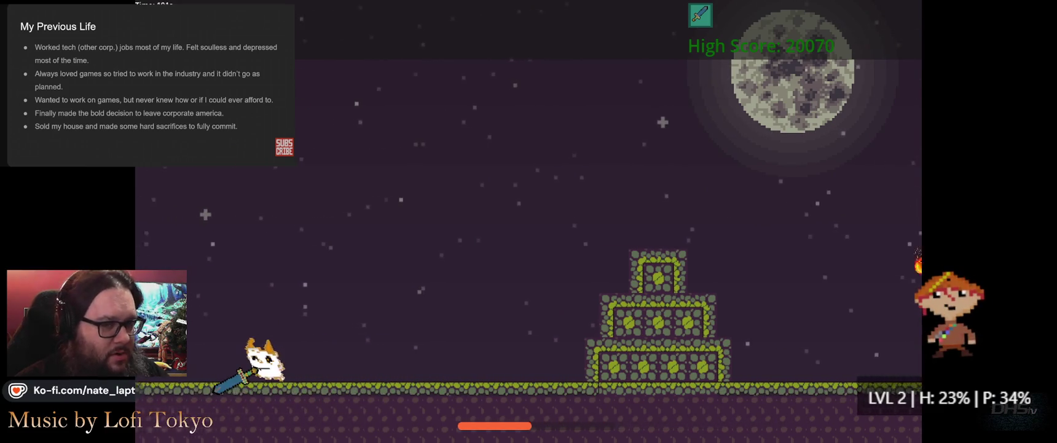
- Charge right with the sword to strike the dragon, then retreat left dodging fireballs
key(Right)
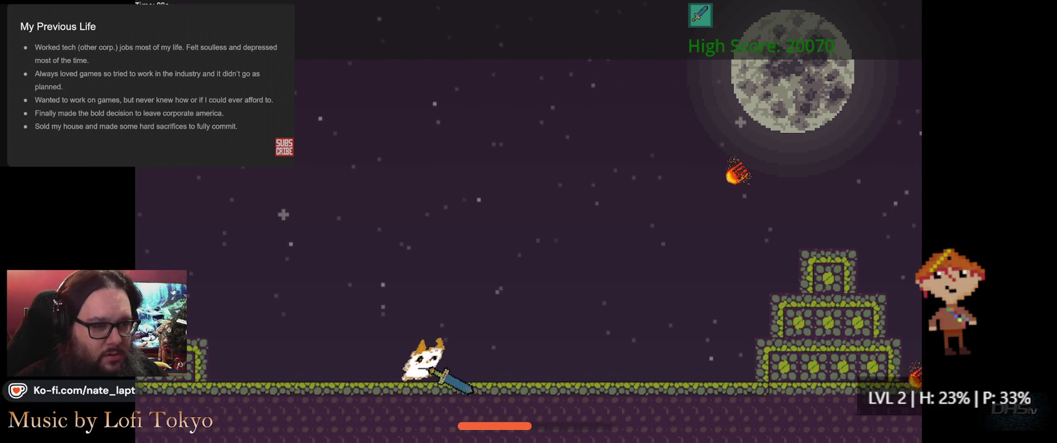
key(Right)
key(Left)
key(Up)
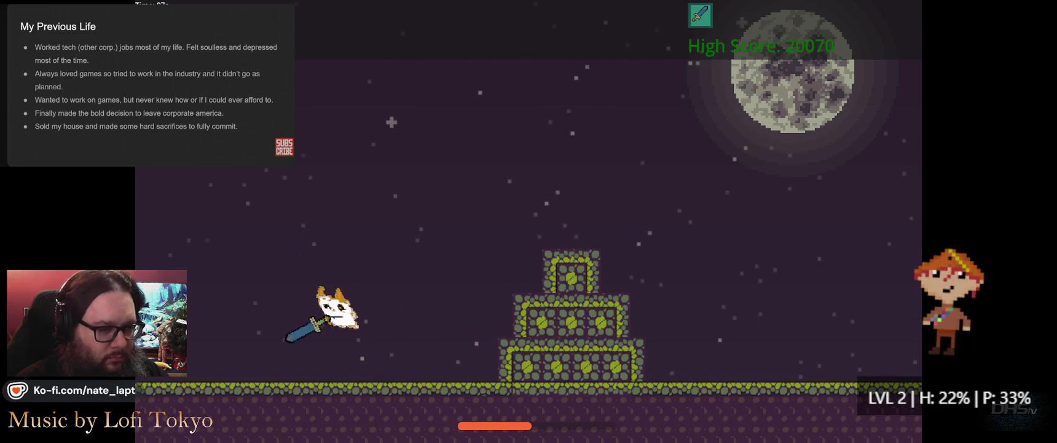
key(Right)
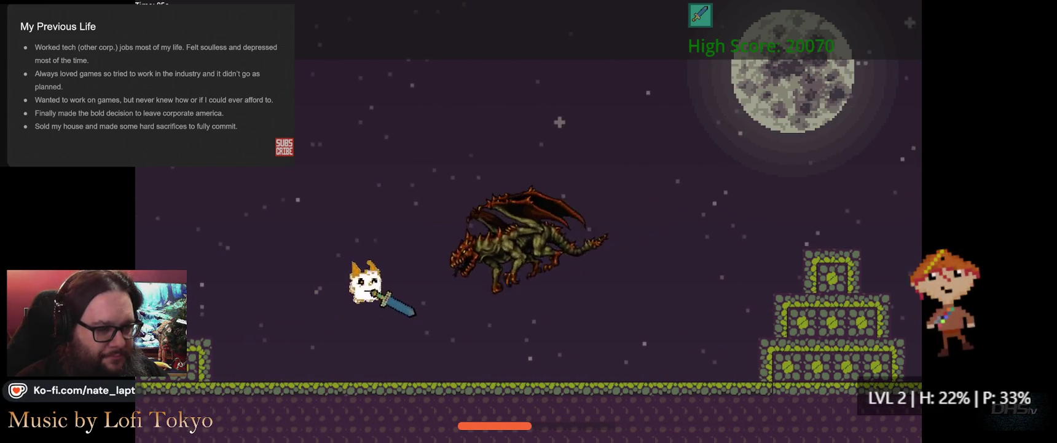
key(Right)
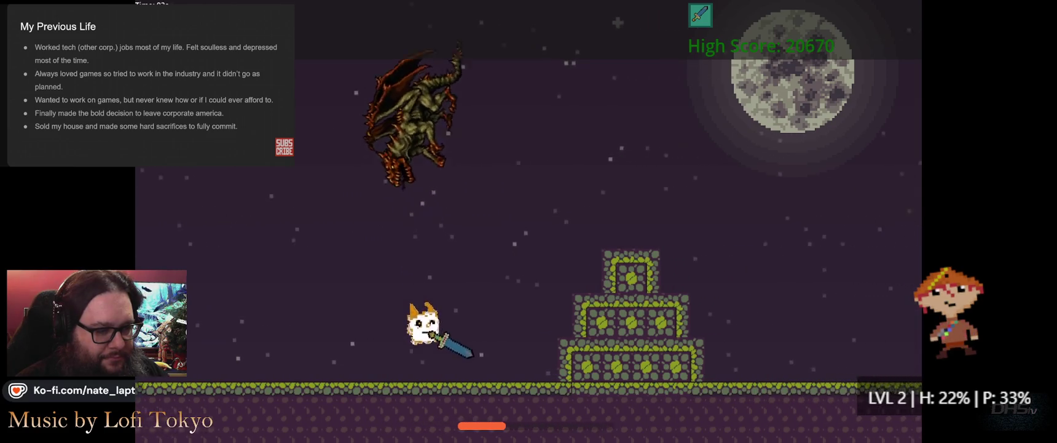
key(Up)
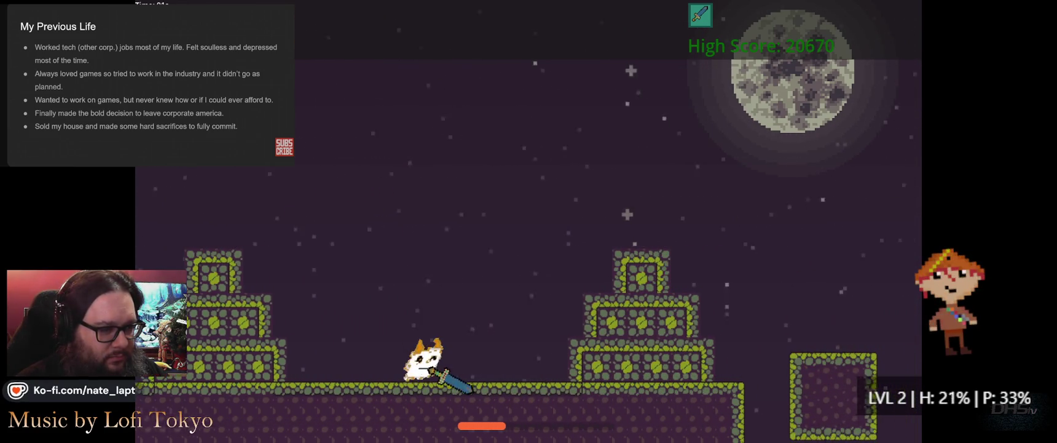
key(Left)
key(Up)
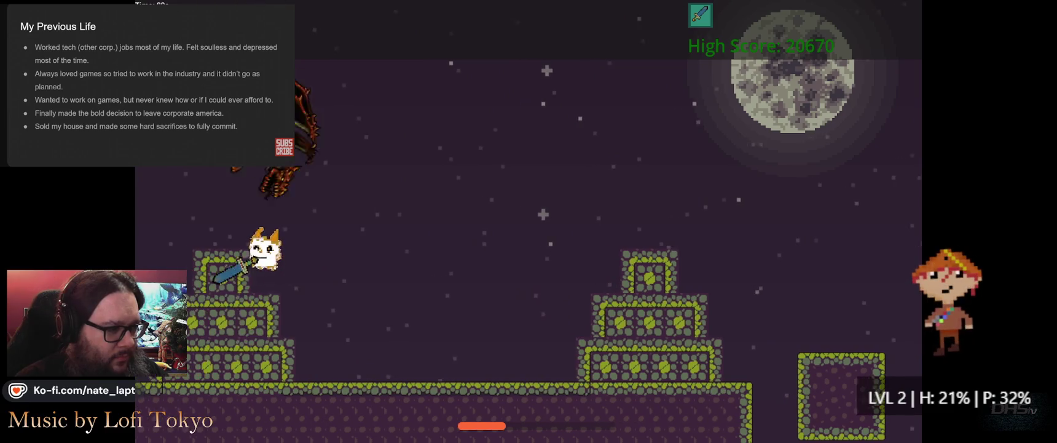
key(Up)
key(Left)
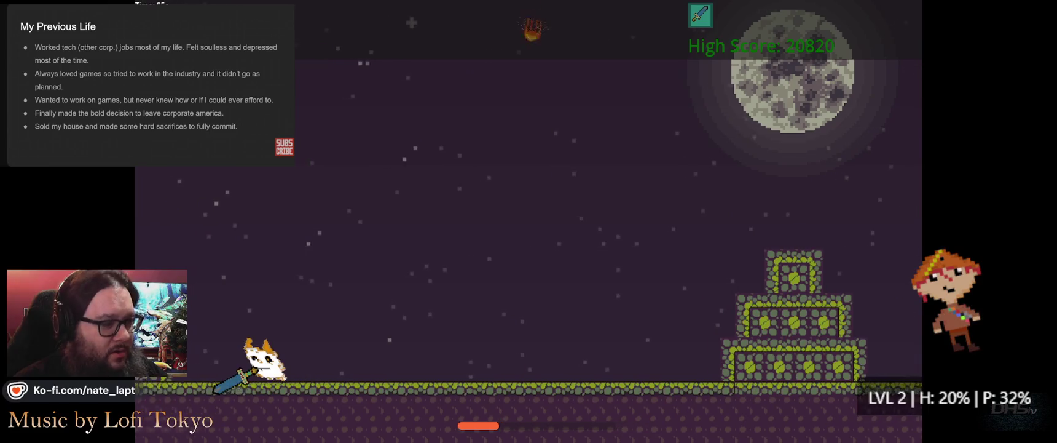
key(Up)
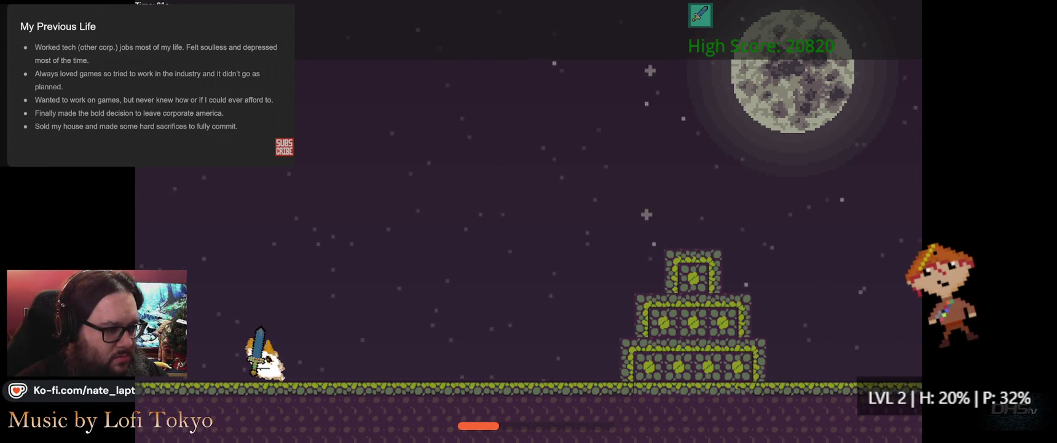
- Jump onto the pyramid top, drop off it, and maneuver the cat on the ground
key(Right)
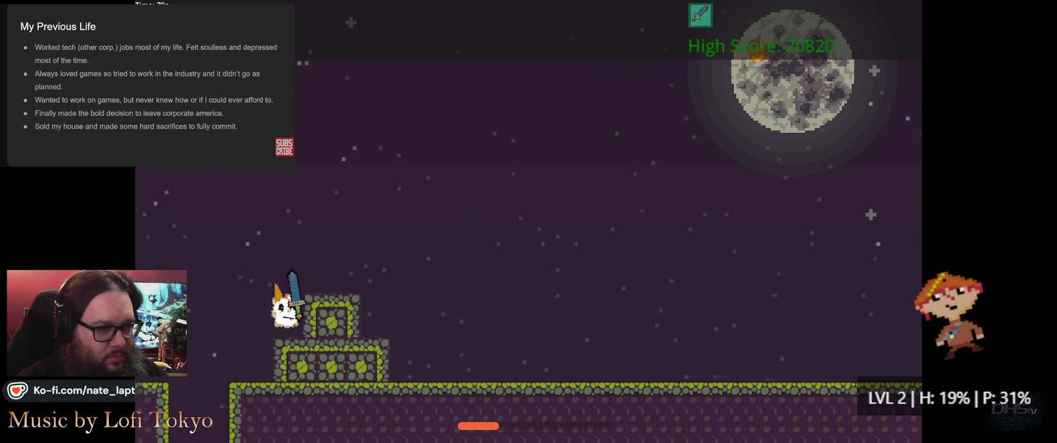
key(Up)
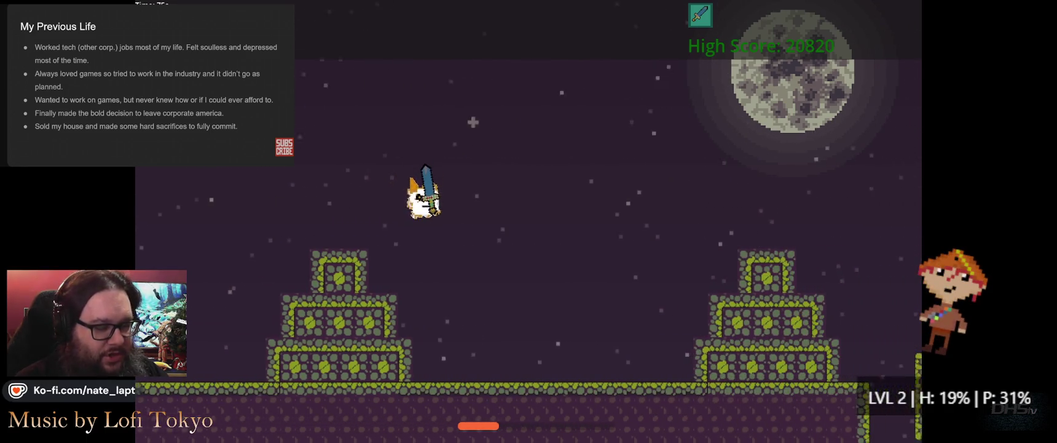
key(Right)
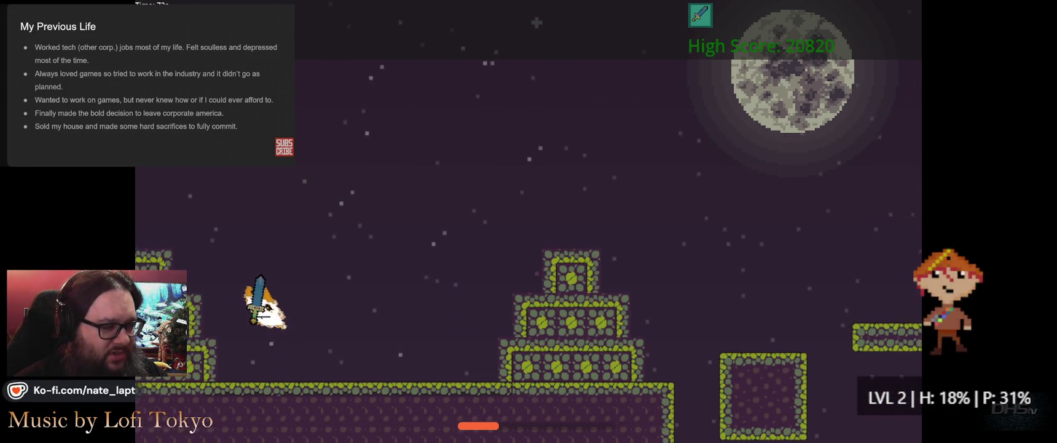
key(Up)
key(Left)
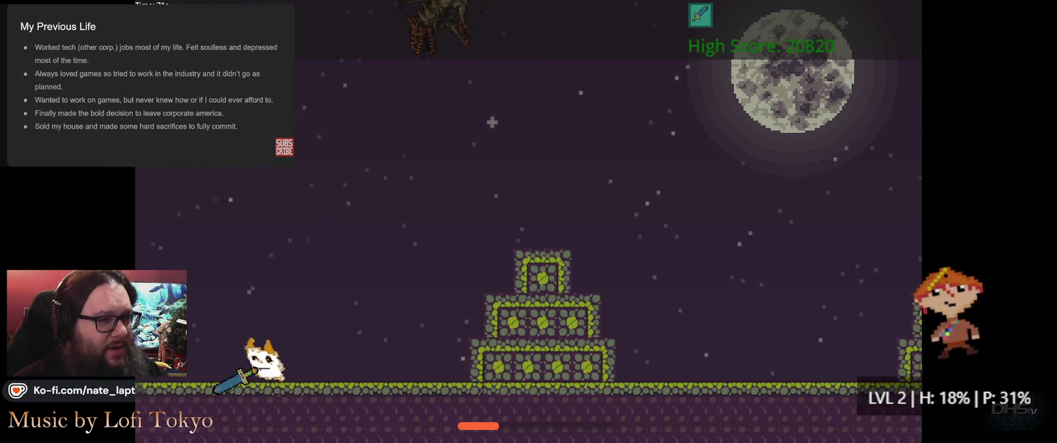
key(Right)
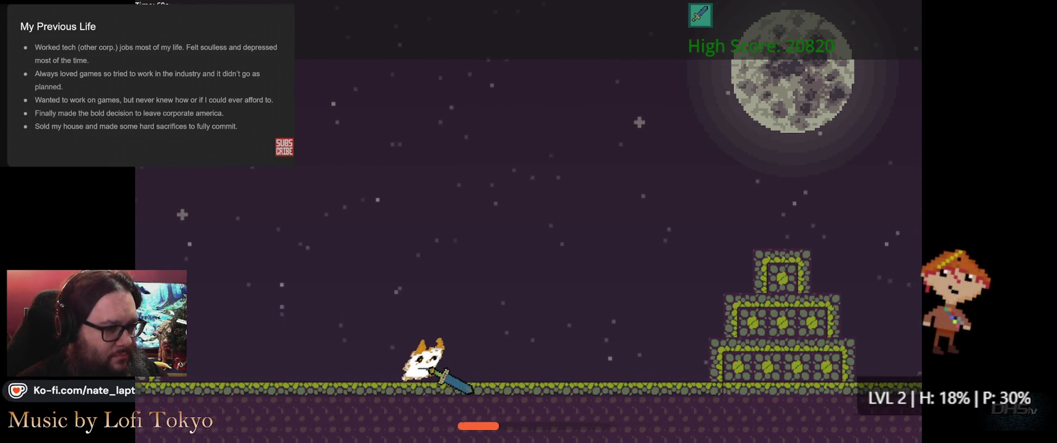
key(Right)
key(Up)
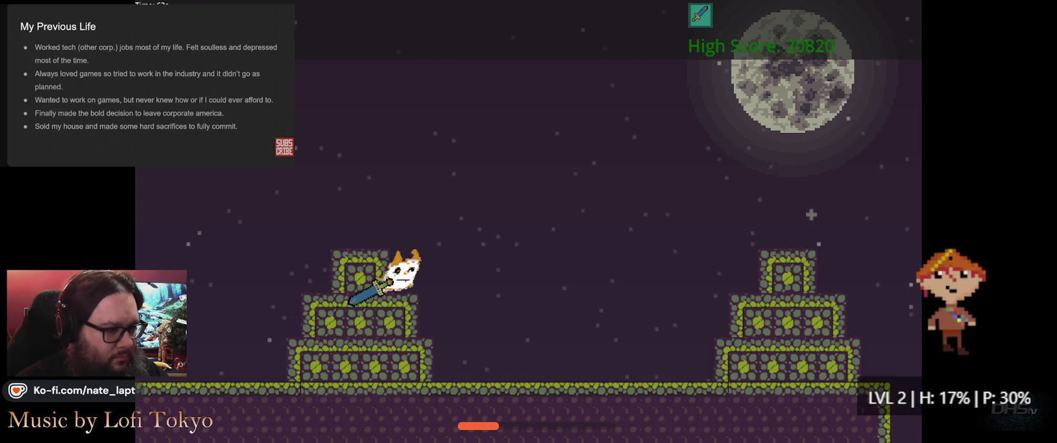
key(Left)
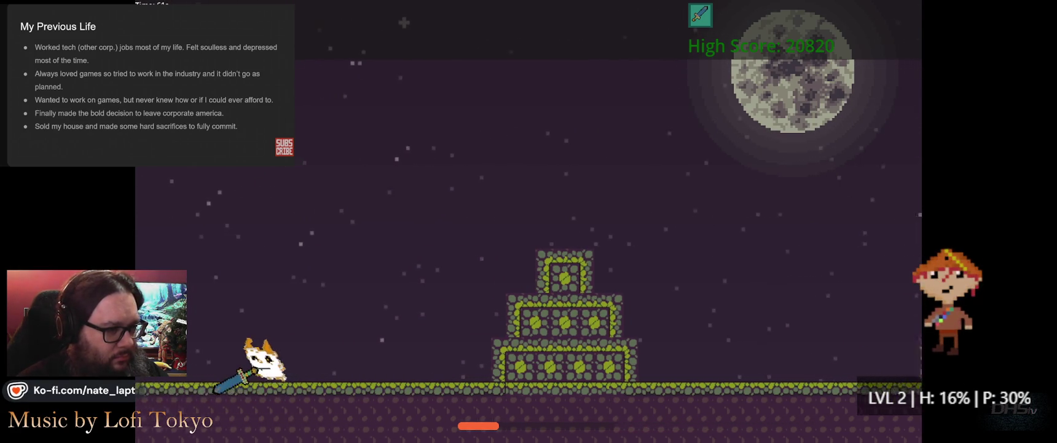
key(Right)
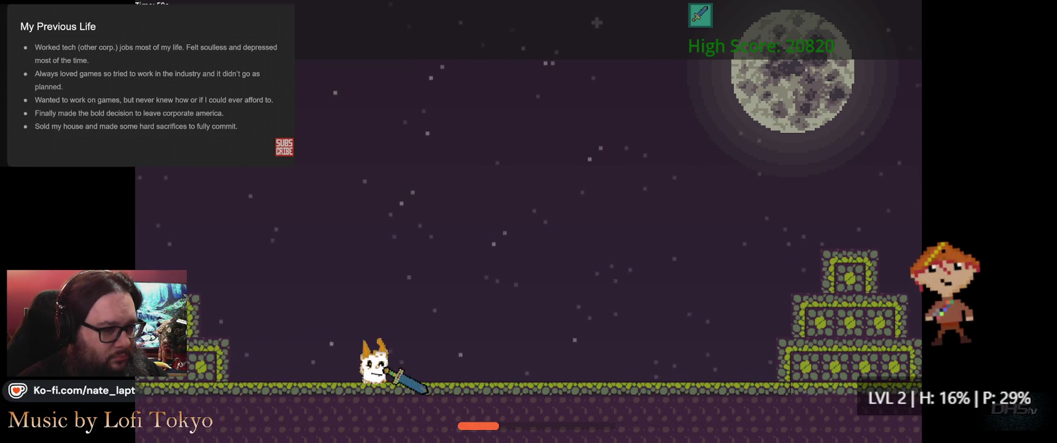
key(Right)
key(Up)
key(Left)
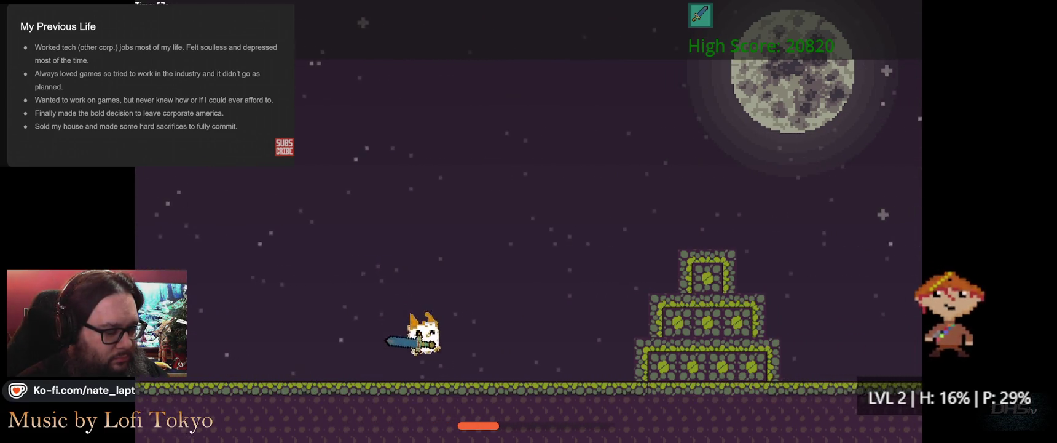
key(Right)
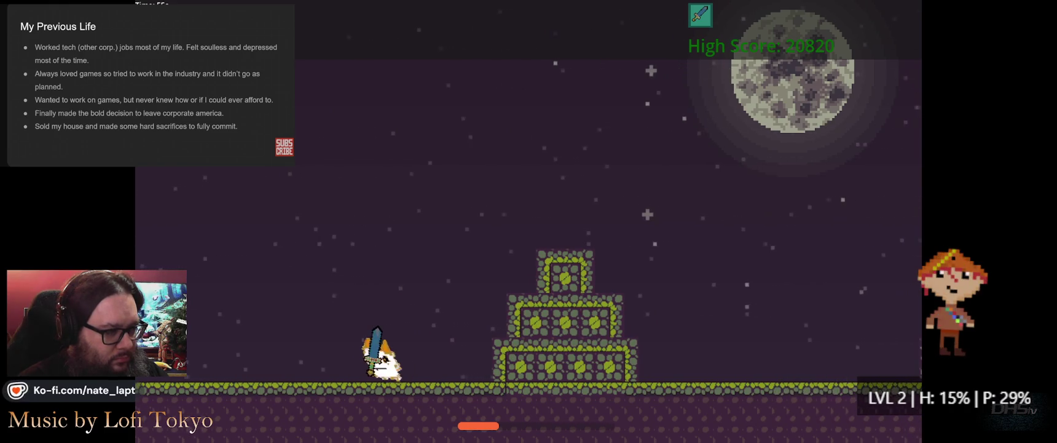
- Jump onto the dragon and strike it for points, then drop off running right
key(Left)
key(Up)
key(Right)
key(Left)
key(Up)
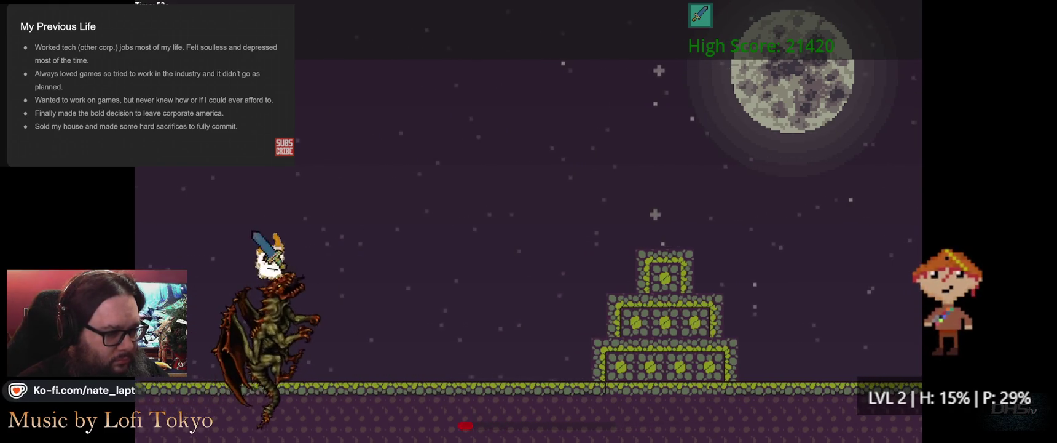
key(Right)
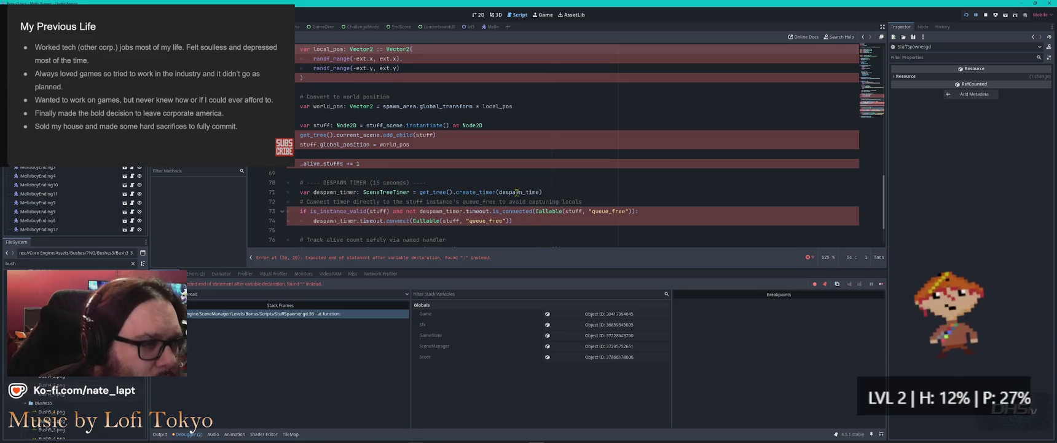
- Scroll through the StuffSpawner.gd parse error, then switch to the 2D level scene
scroll(520, 191, up, 12)
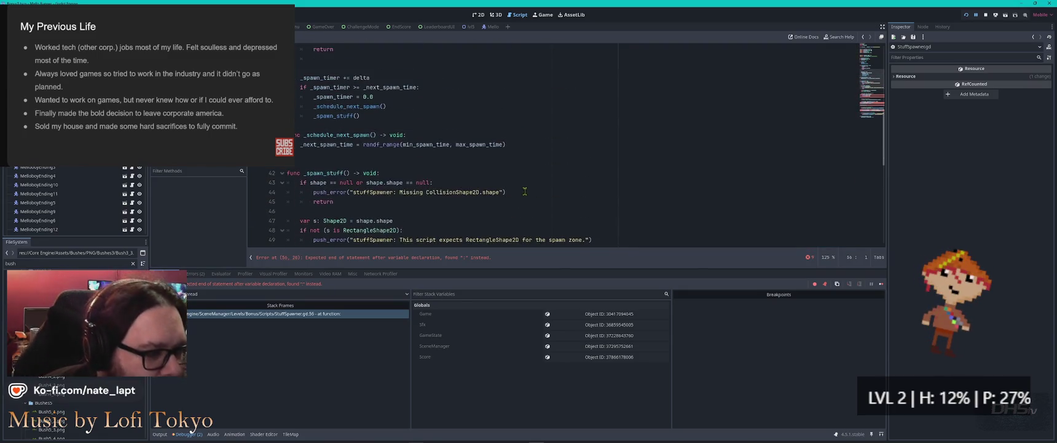
scroll(527, 189, up, 4)
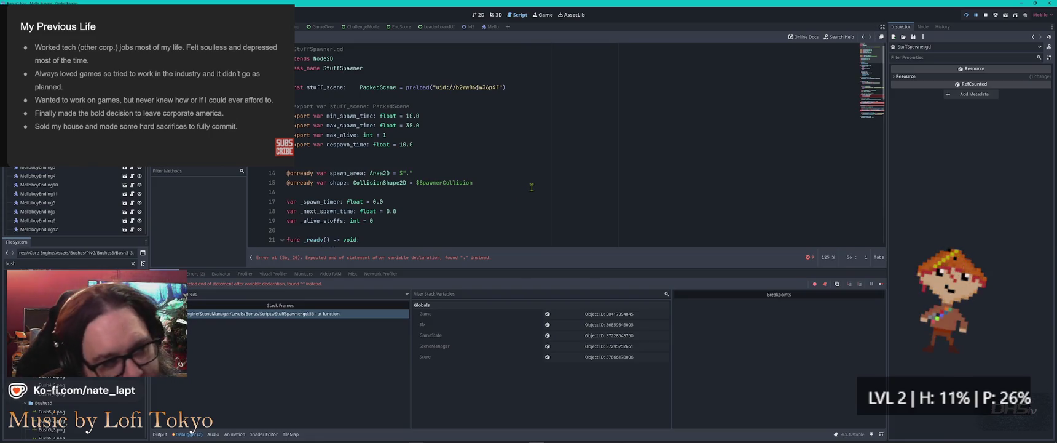
scroll(531, 188, down, 5)
scroll(528, 191, down, 4)
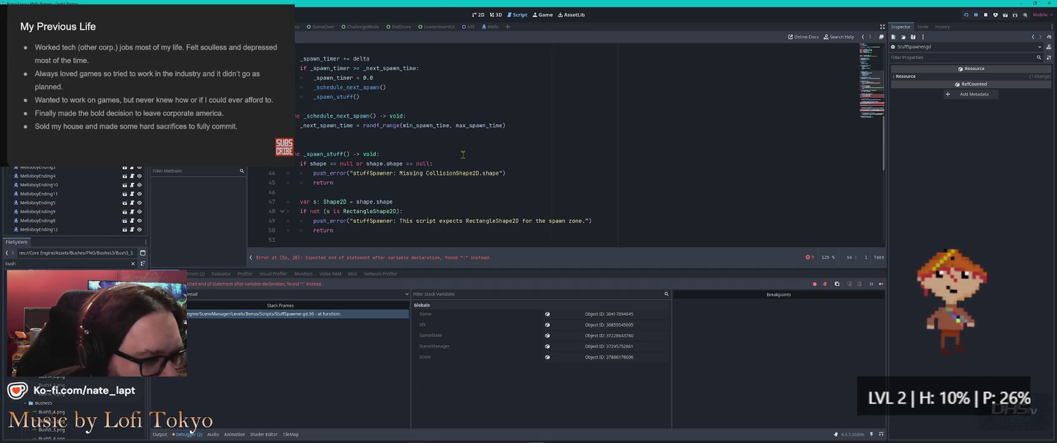
scroll(463, 154, down, 7)
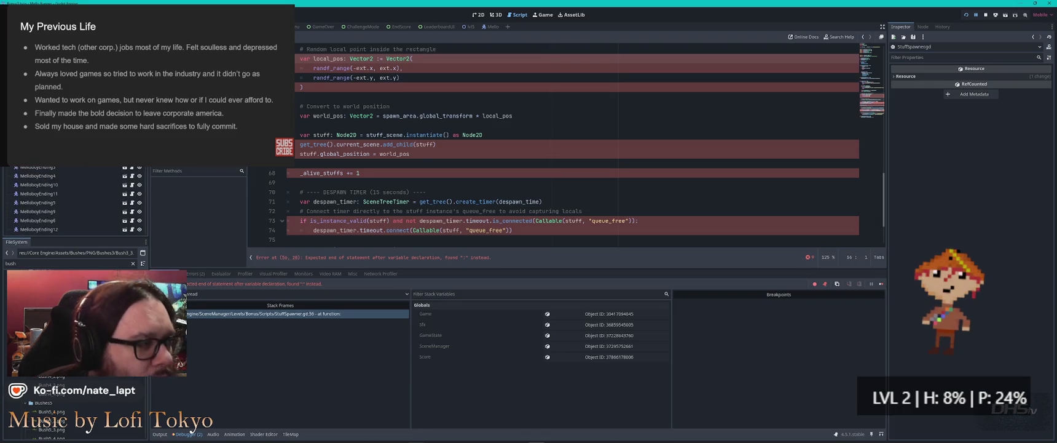
click(478, 15)
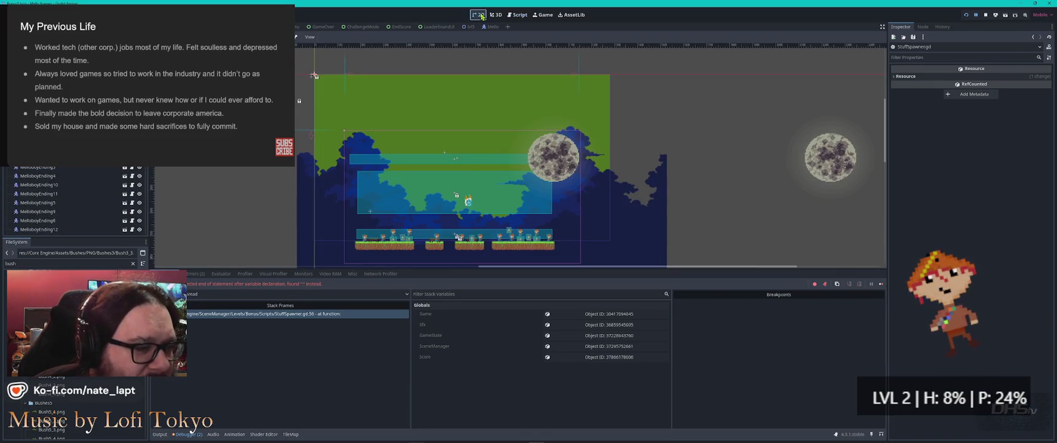
- Select the player character in the level and open its player_end.gd script
scroll(475, 202, up, 2)
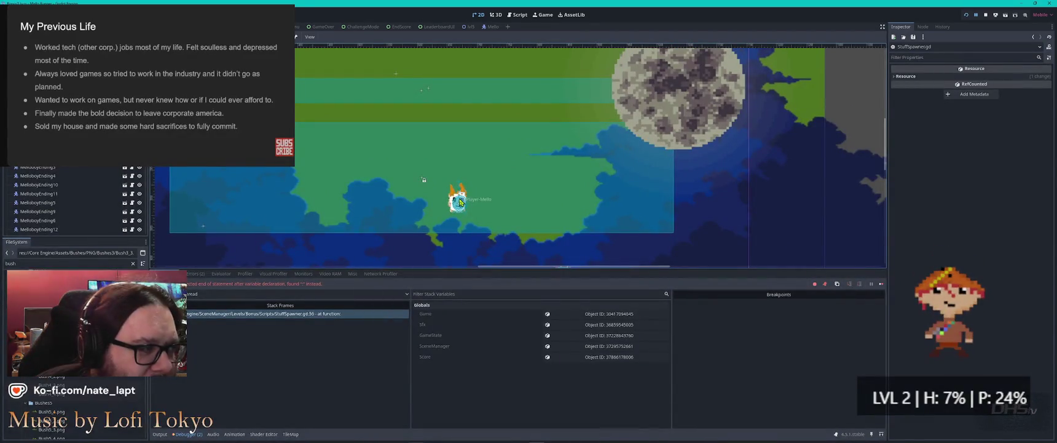
click(460, 202)
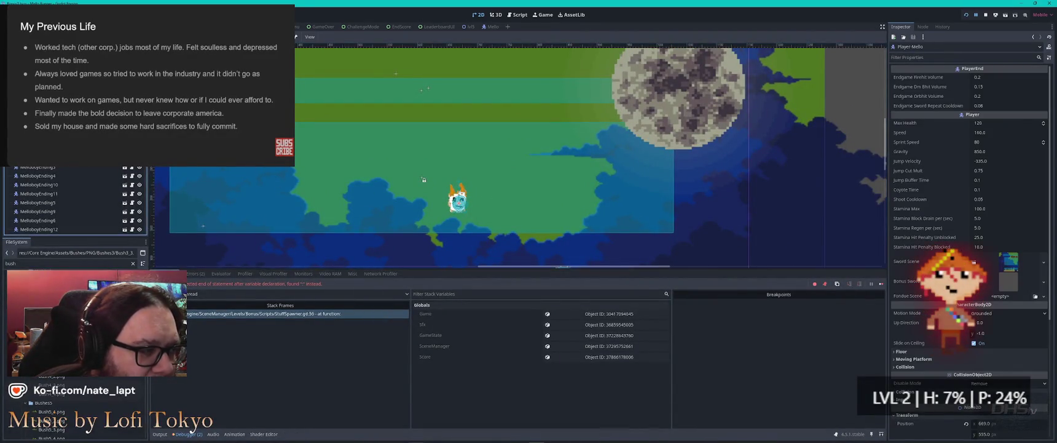
key(ctrl+F3)
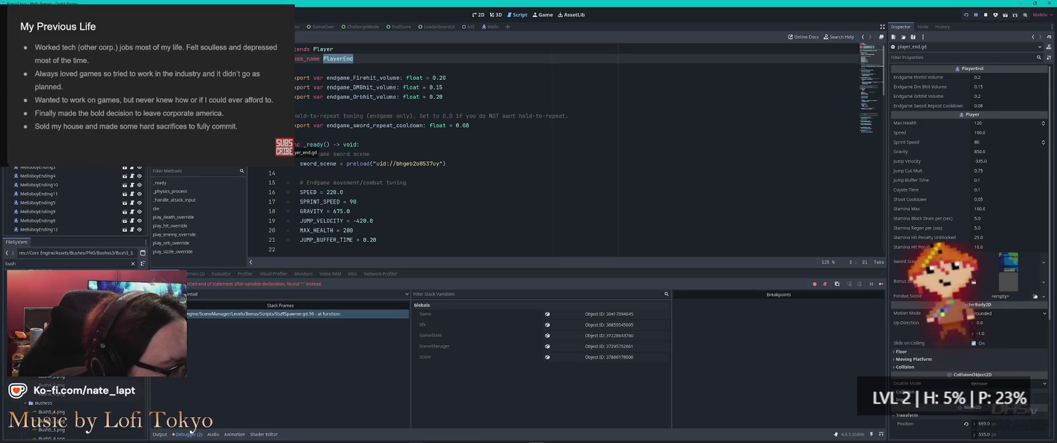
- View the StuffSpawner.gd error, scroll through Bonus1.gd, then show all open windows
click(285, 315)
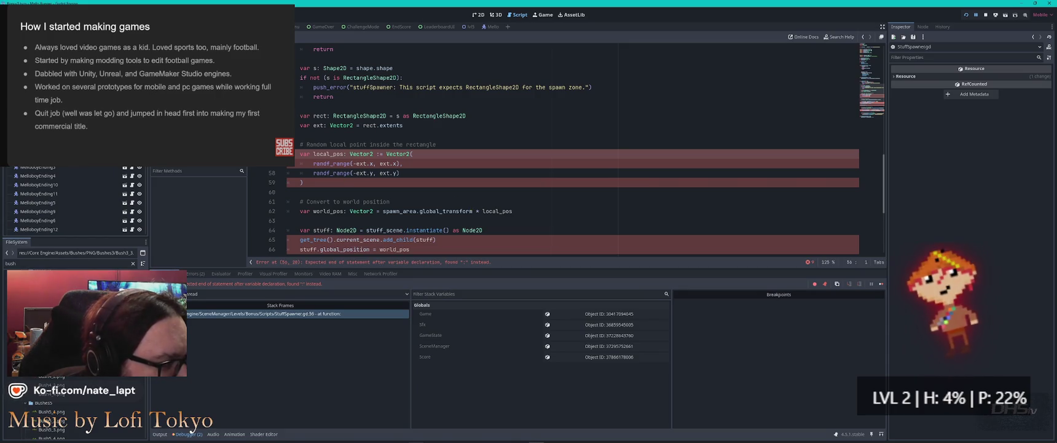
key(alt+Left)
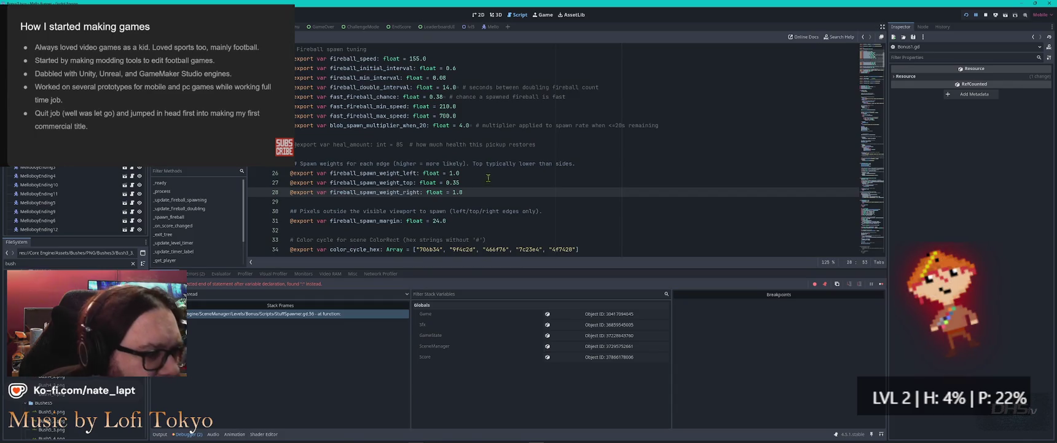
scroll(491, 179, down, 10)
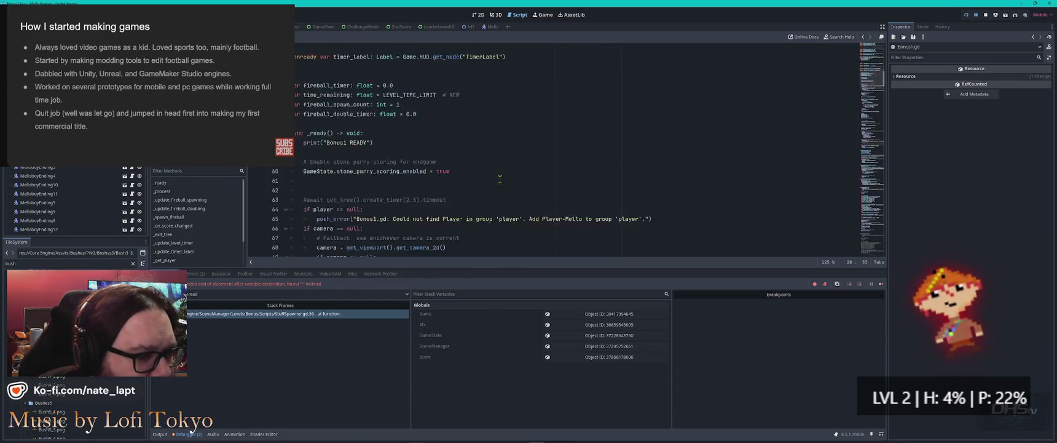
scroll(500, 179, down, 5)
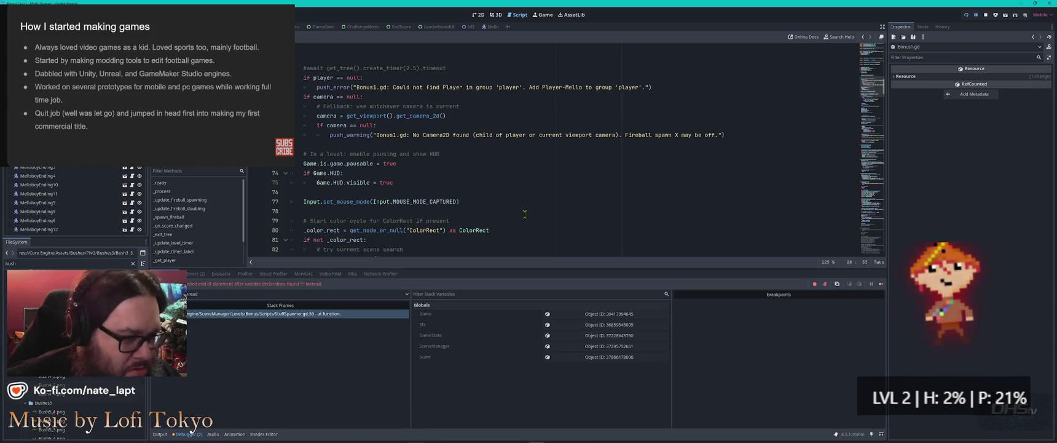
key(super+Tab)
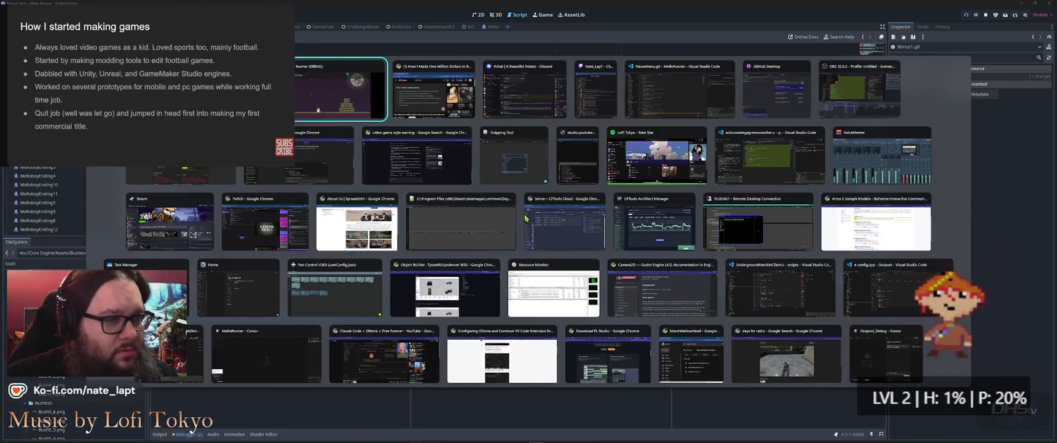
- Scroll through the AI chat's StuffSpawner.gd diff in VS Code, then switch back to Godot
key(Right)
key(Right)
key(Right)
key(Return)
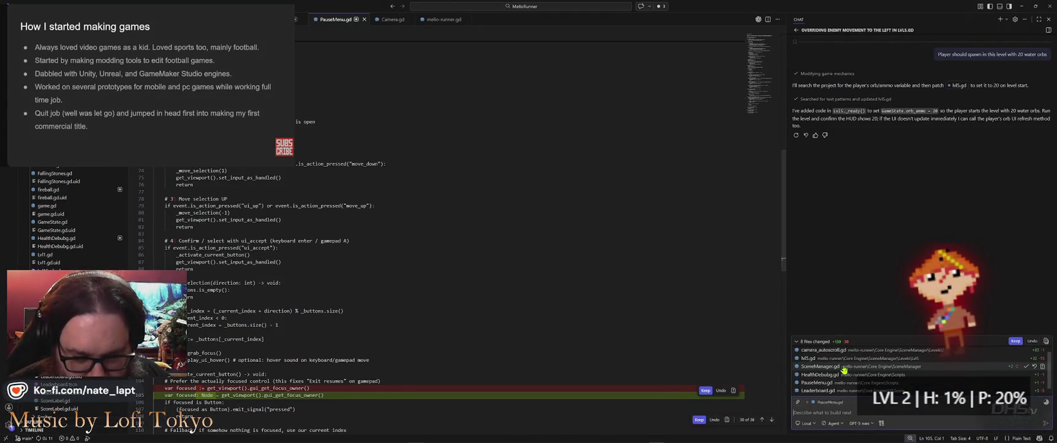
scroll(921, 381, up, 1)
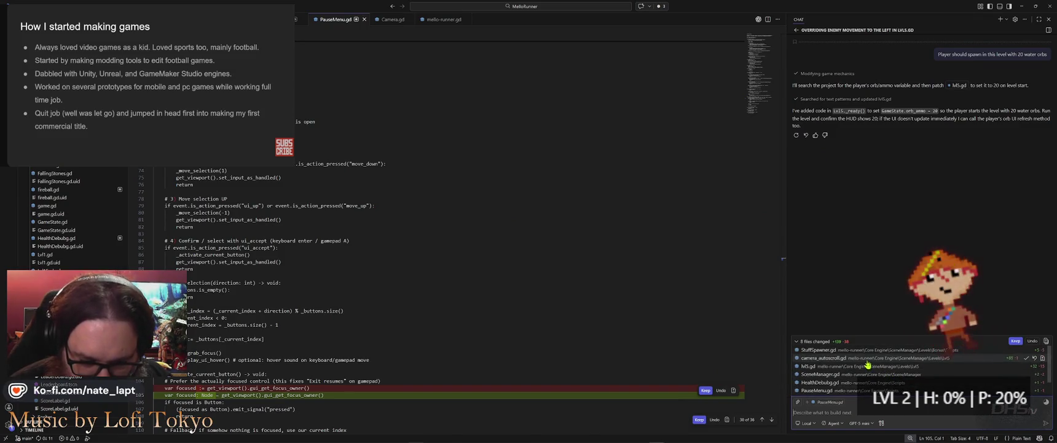
click(879, 351)
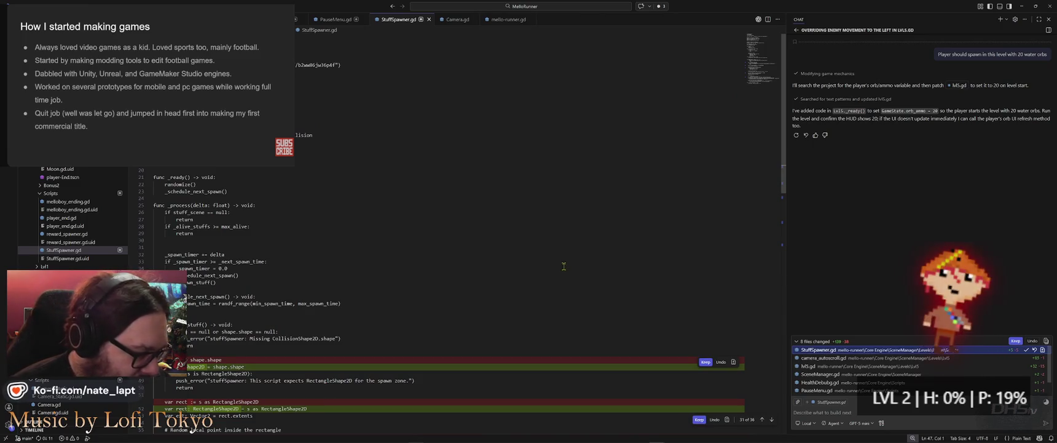
scroll(560, 266, down, 4)
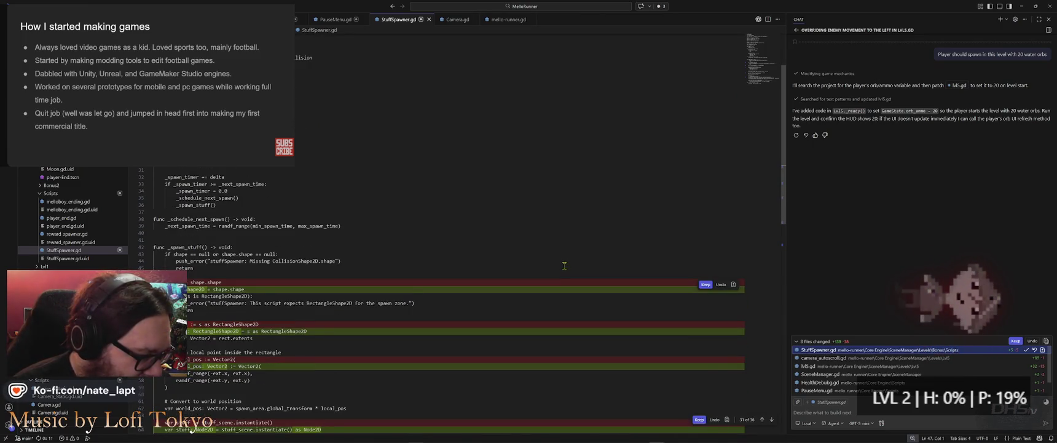
scroll(564, 266, down, 5)
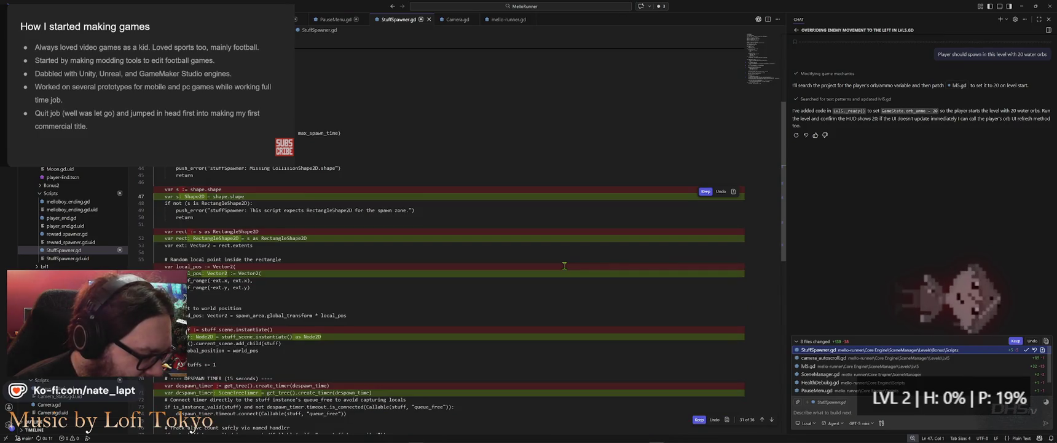
scroll(564, 265, down, 5)
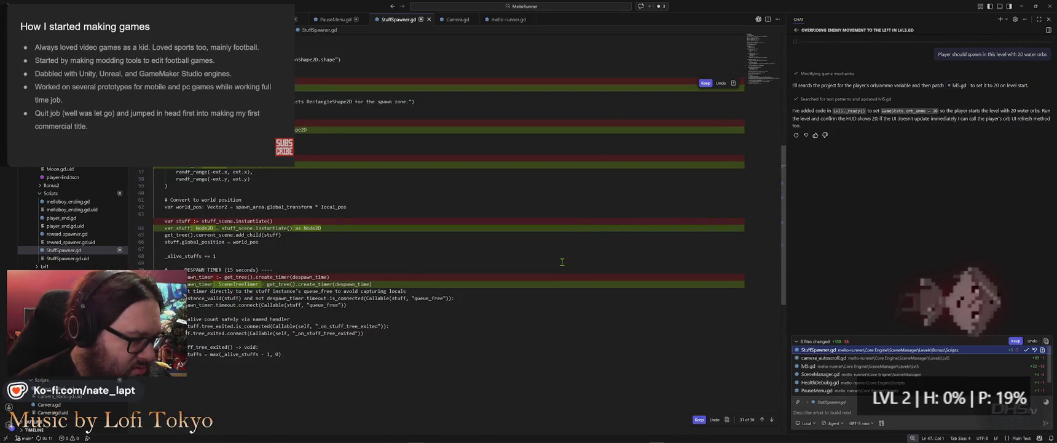
key(alt+Tab)
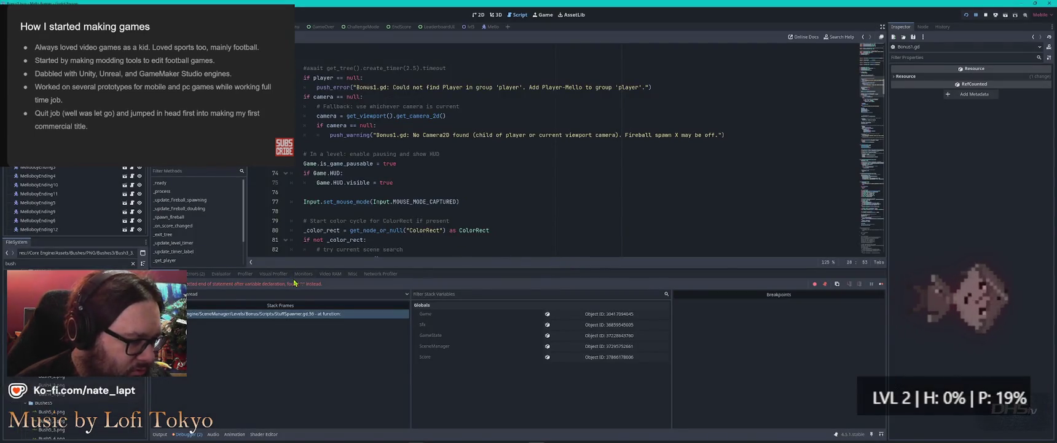
- Jump to the StuffSpawner.gd:56 stack frame in the debugger, then switch to VS Code
click(298, 313)
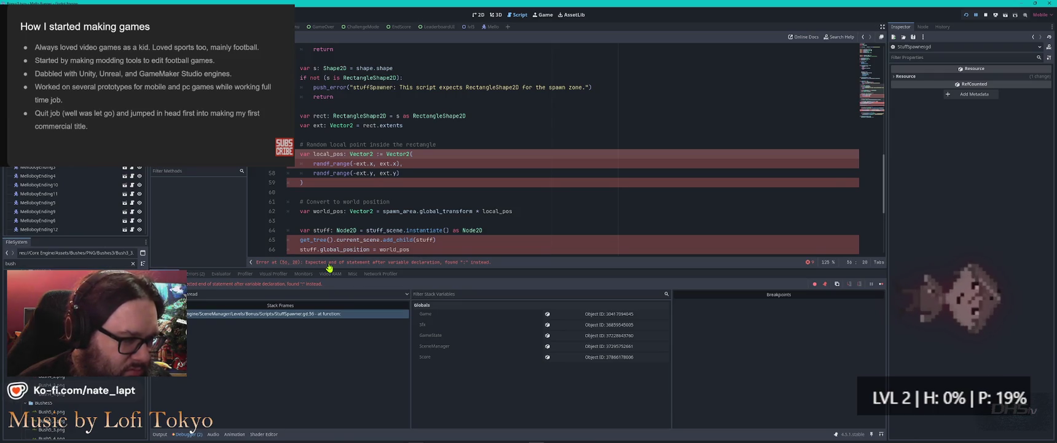
key(alt+Tab)
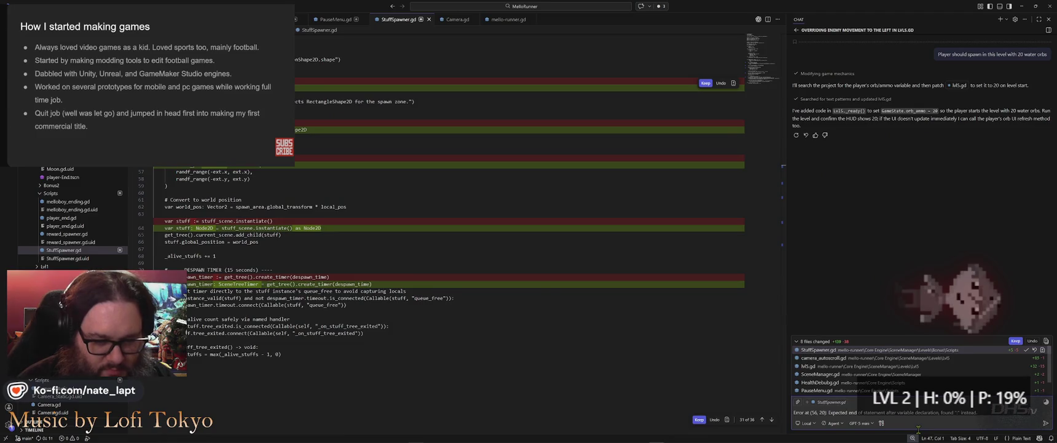
- Add 'StuffSpawner.gd' to the chat message with the pasted (56, 20) error and send it
key(shift+Return)
text(StuffSp)
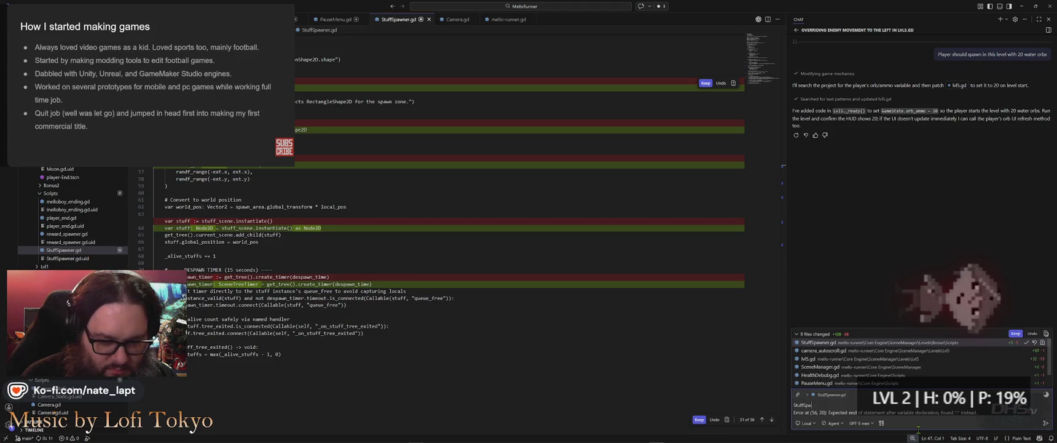
text(awner.gd)
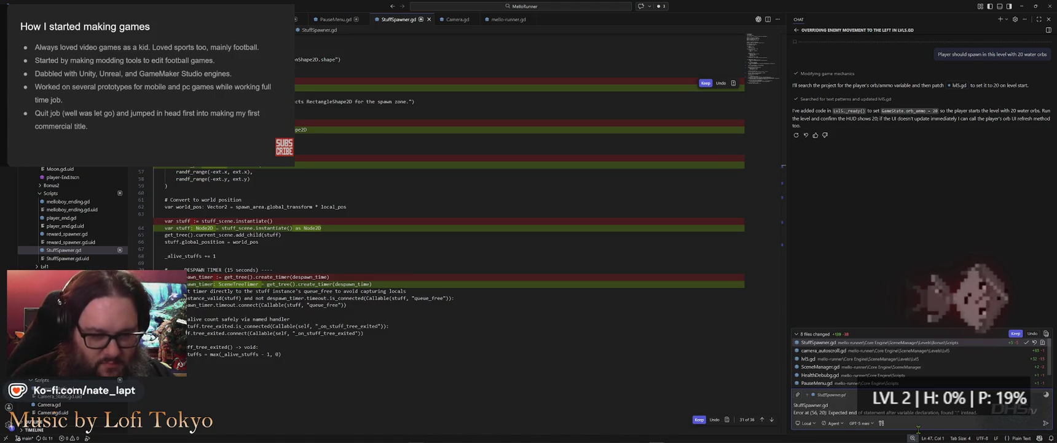
key(alt+Tab)
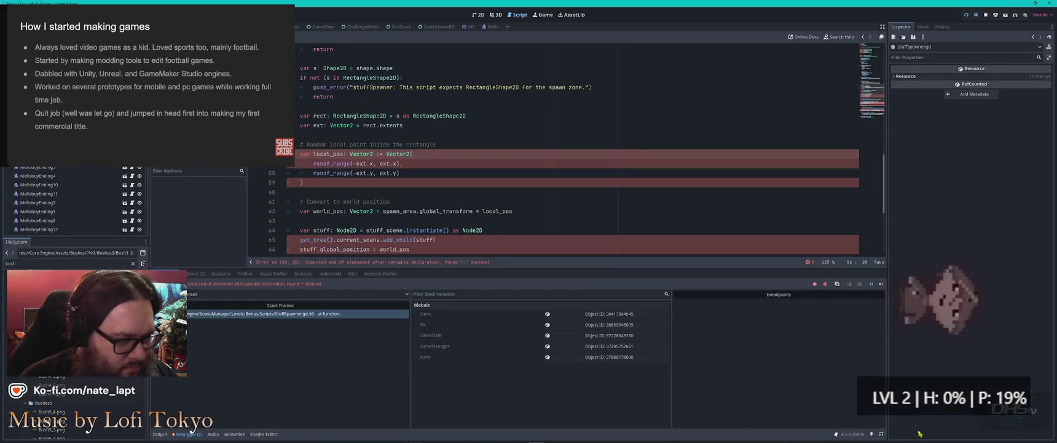
key(alt+Tab)
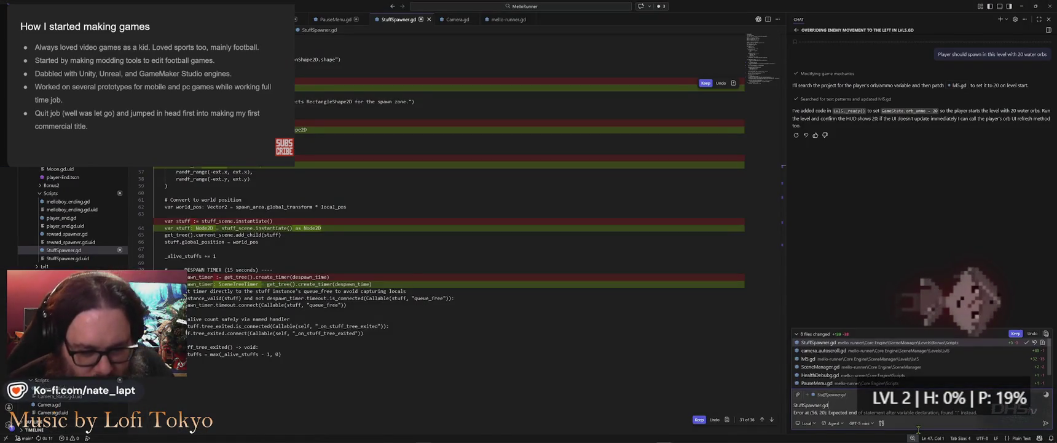
key(Return)
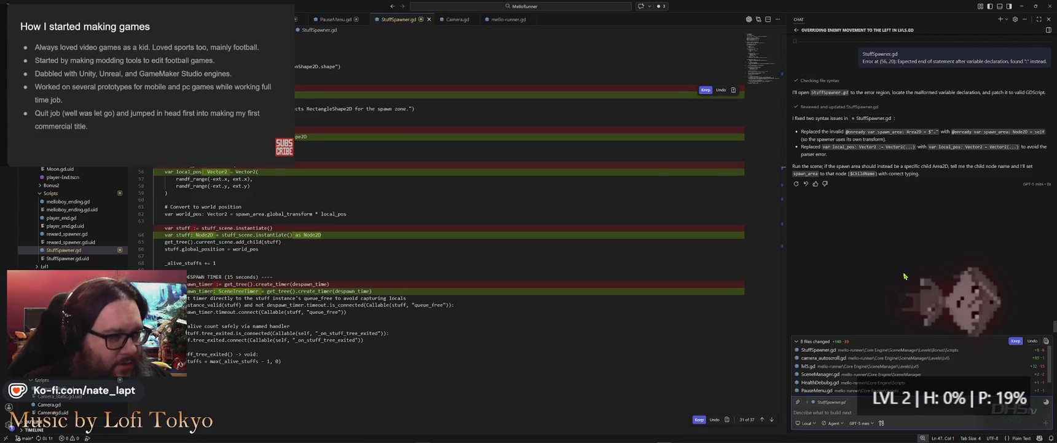
- Switch to Godot and run the project with F5 using the patched spawner script
key(alt+Tab)
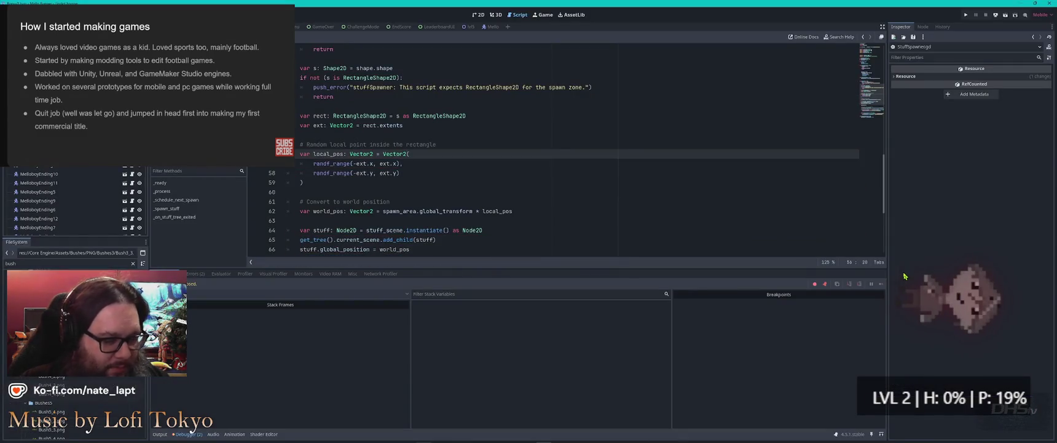
key(F5)
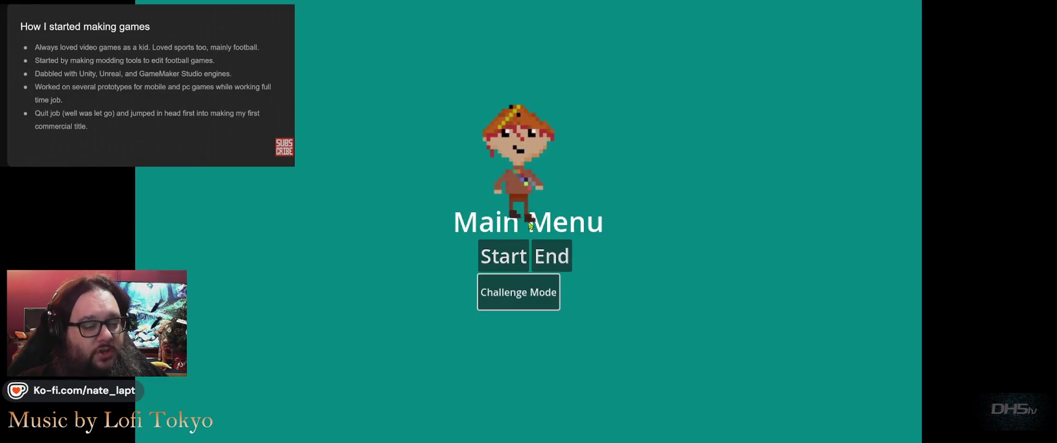
- Start challenge mode, close the Leader Board after the game over, and choose Try Again
click(518, 292)
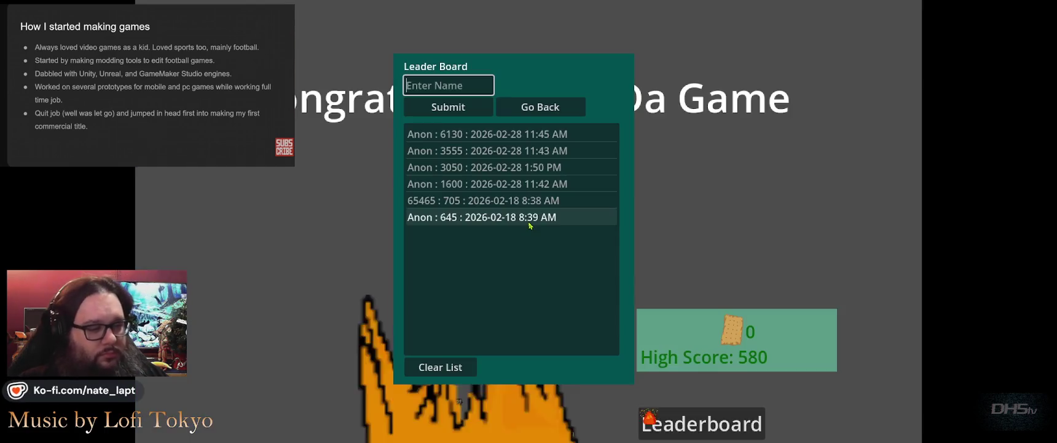
key(Escape)
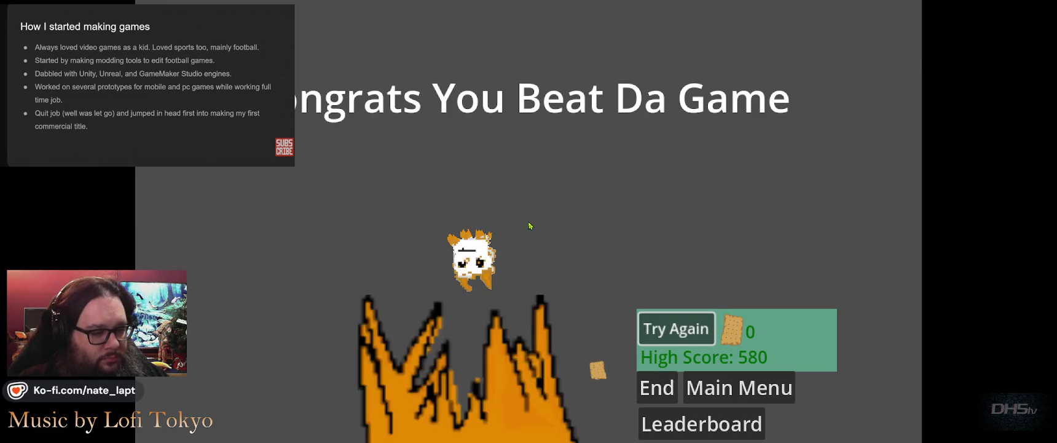
key(Return)
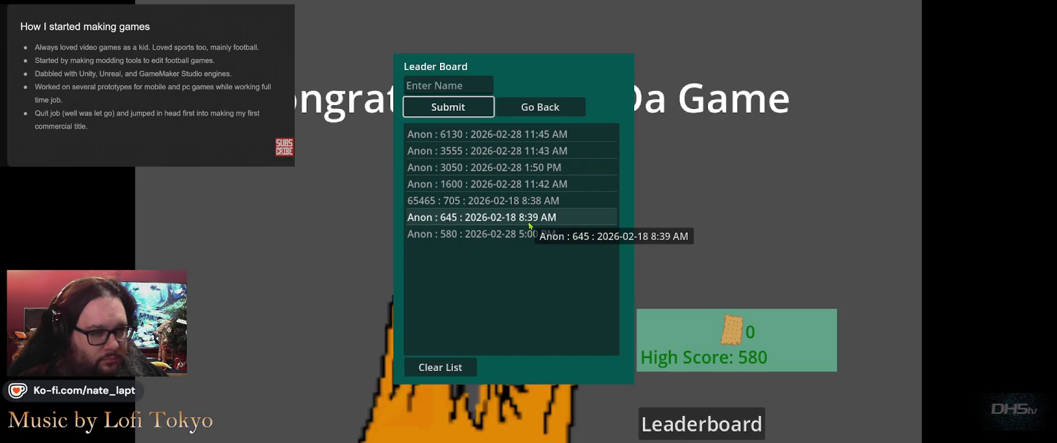
key(Escape)
key(Up)
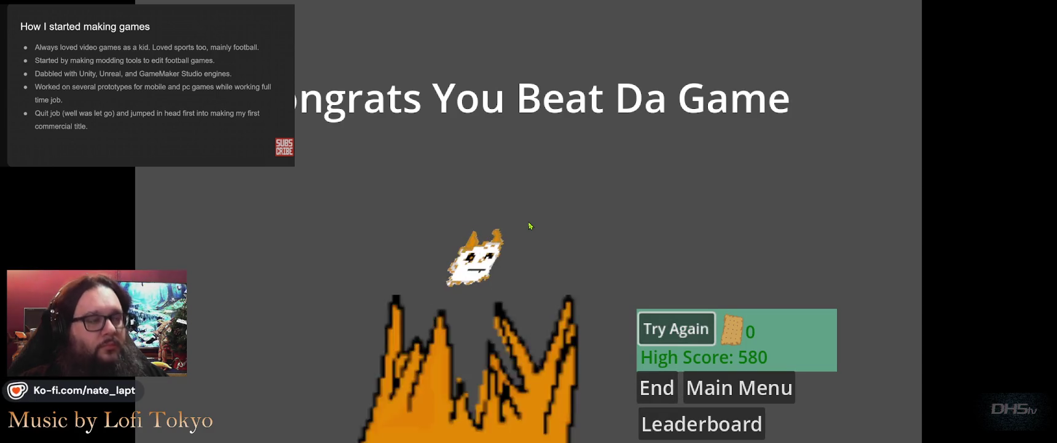
key(Return)
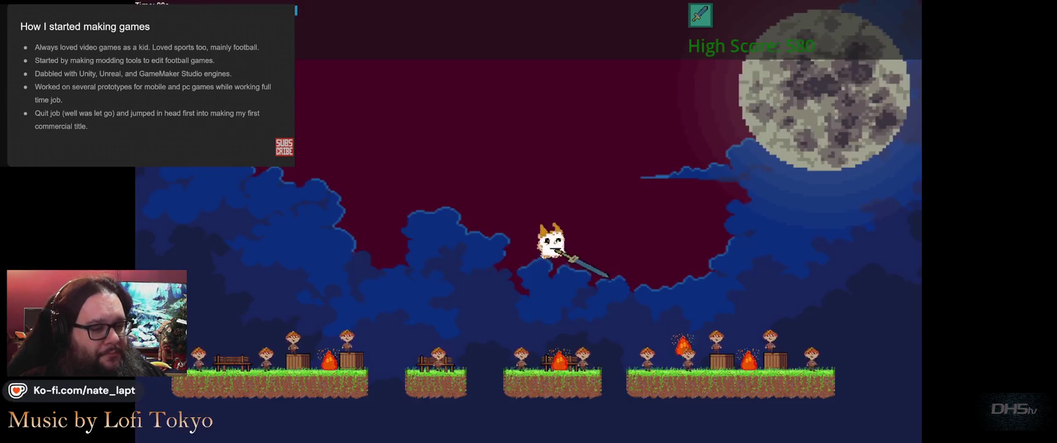
- Fly through the bonus level to a 1555 score, close the Leader Board, and choose Try Again
key(Right)
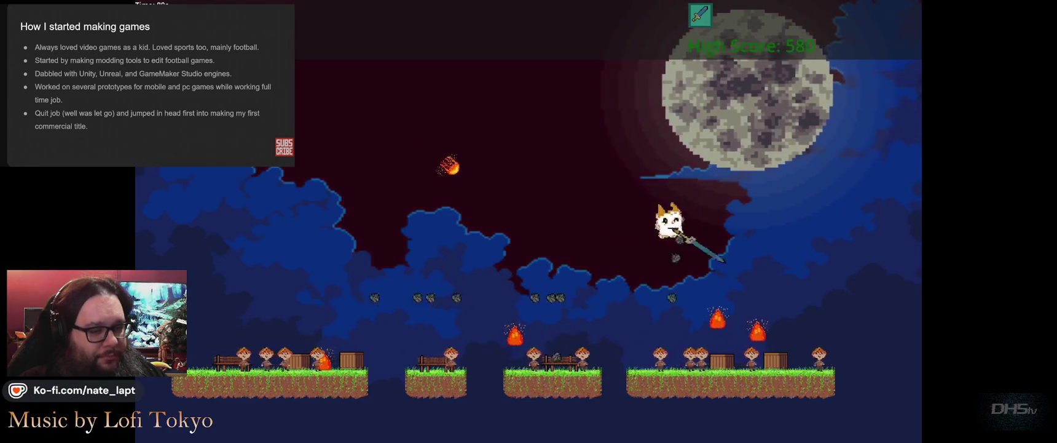
key(Left)
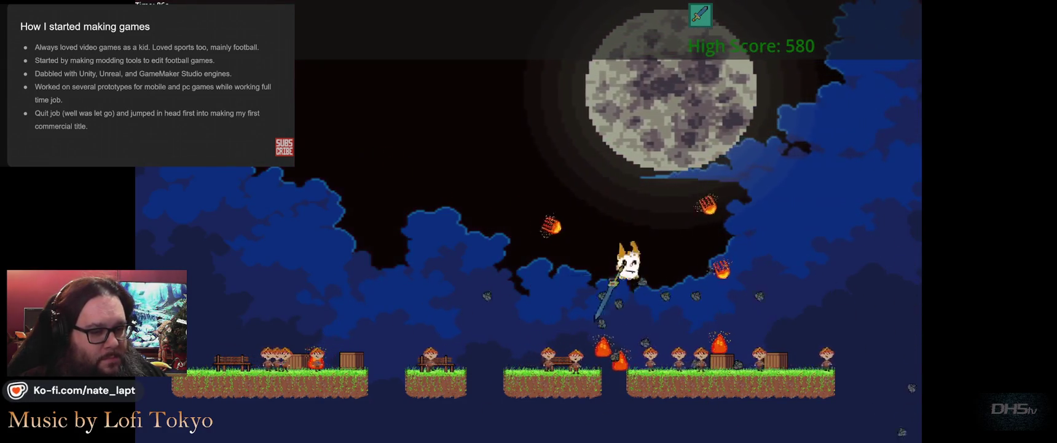
key(Up)
key(Right)
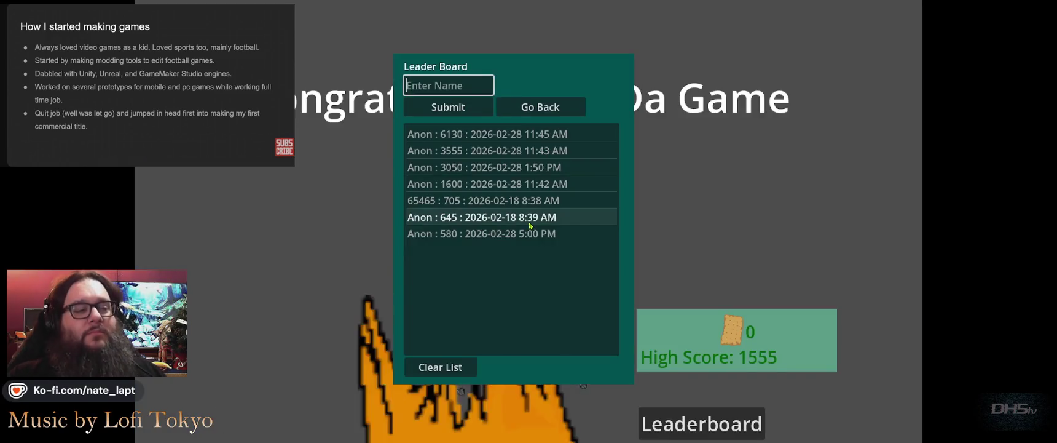
key(Escape)
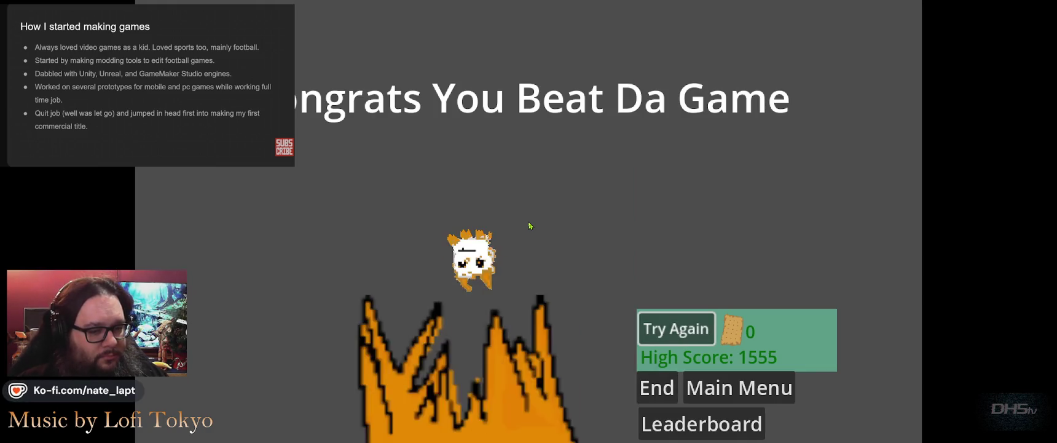
key(Return)
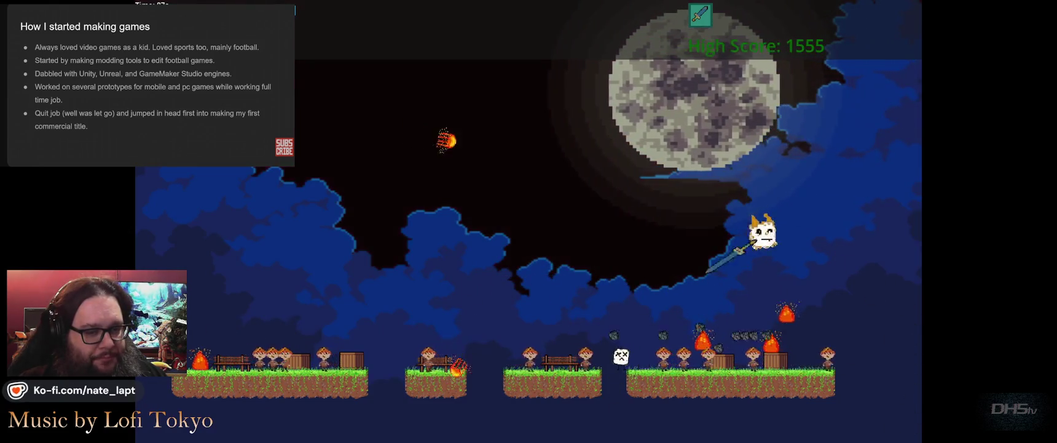
- Run and jump between the platforms while the auto-sword parries stones, finishing the run at 5405
key(Left)
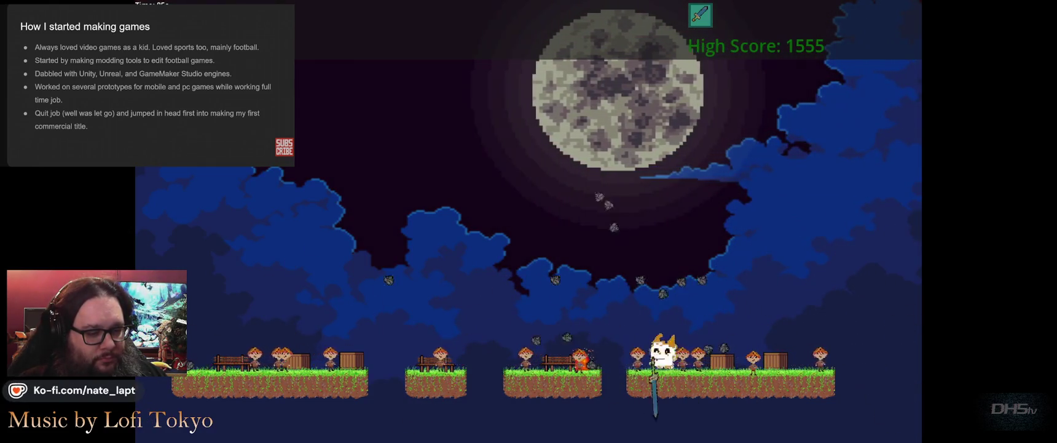
key(space)
key(space)
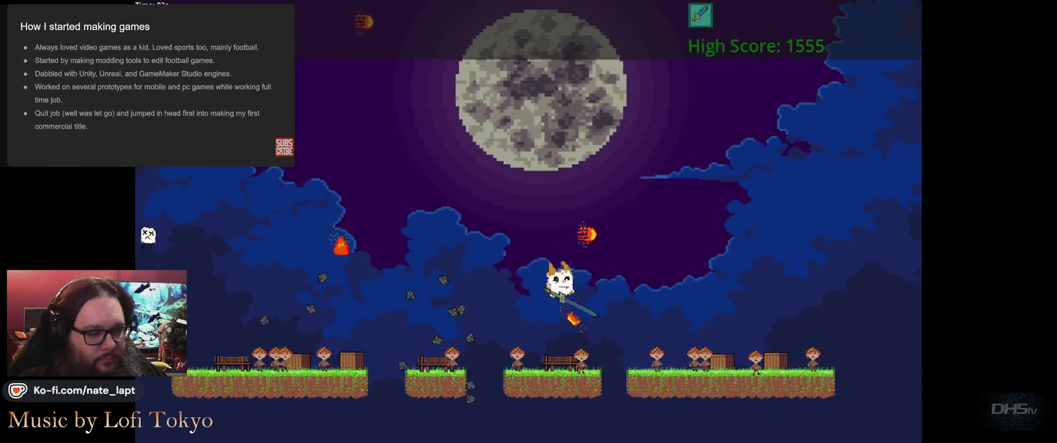
key(Left)
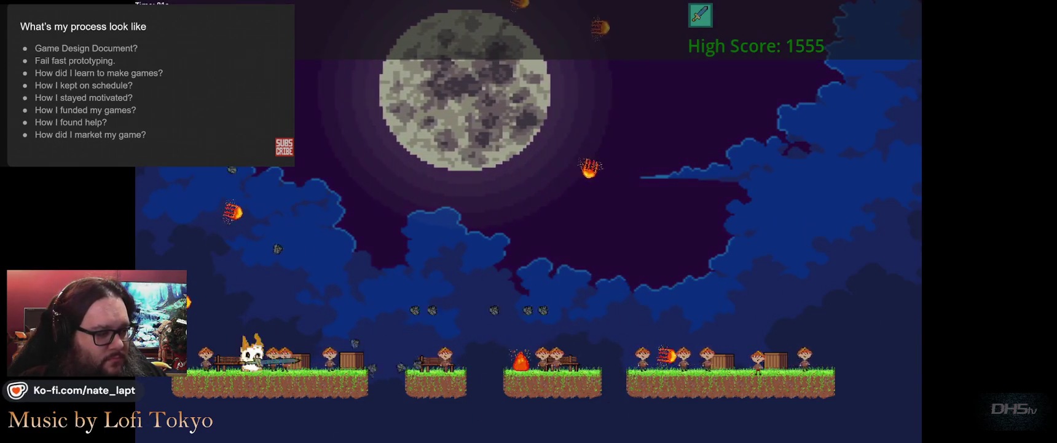
key(space)
key(Right)
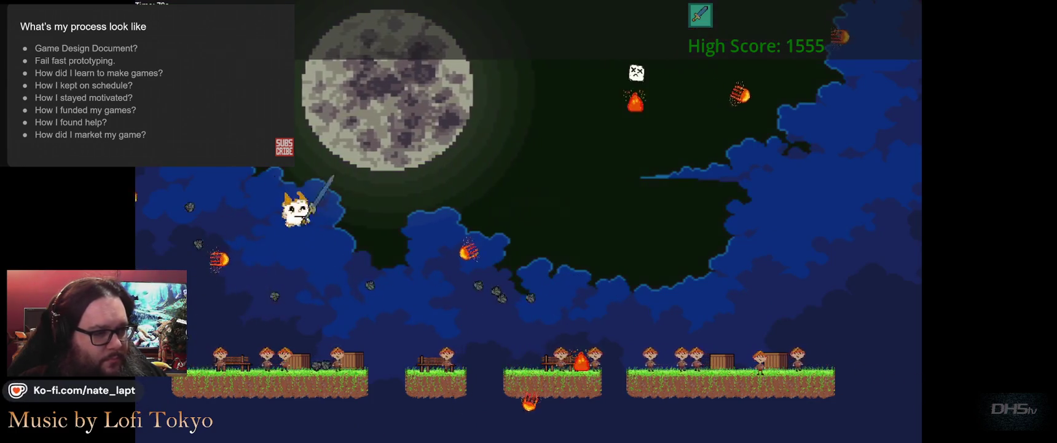
key(Left)
key(space)
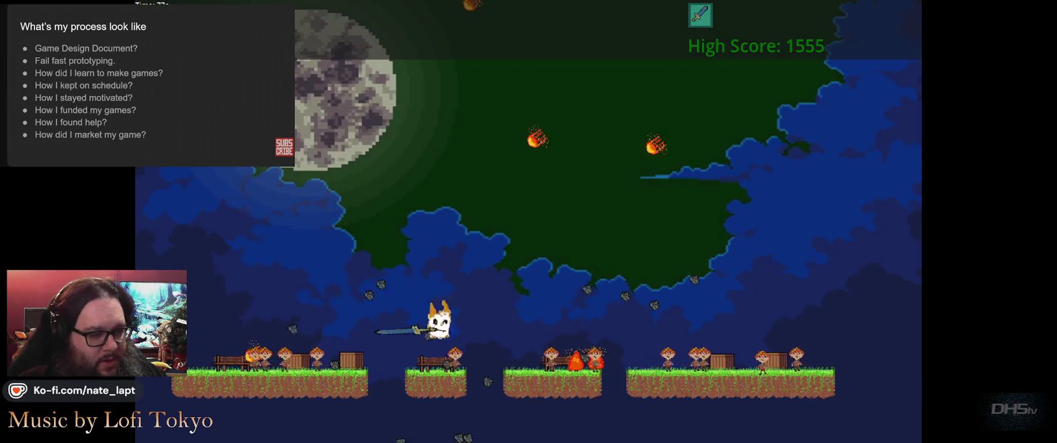
key(space)
key(Right)
key(space)
key(Right)
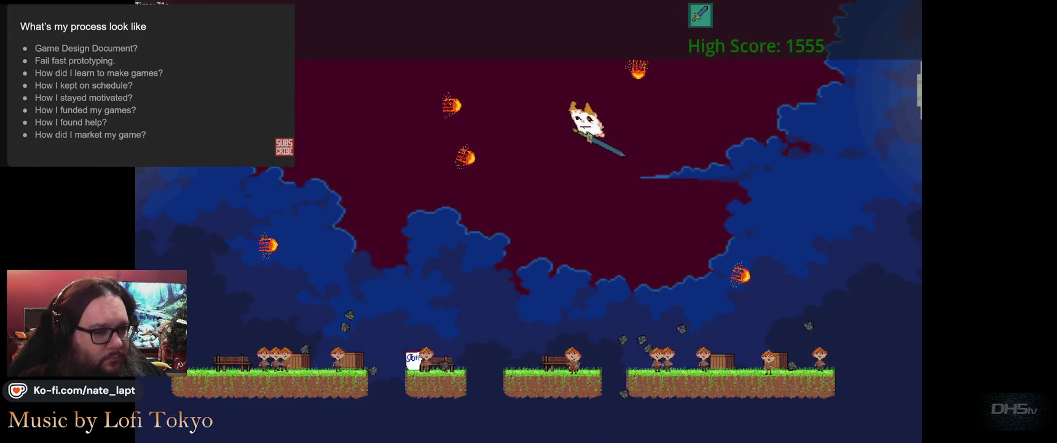
key(Left)
key(space)
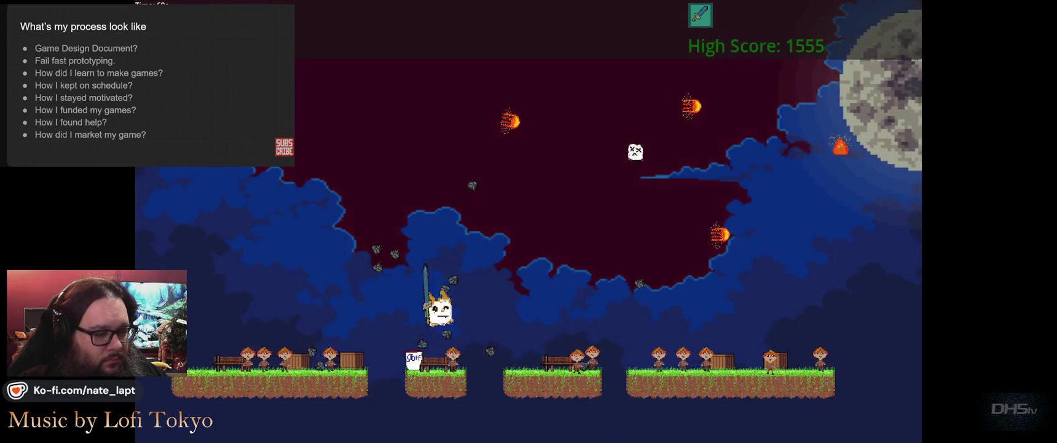
key(space)
key(Right)
key(Right)
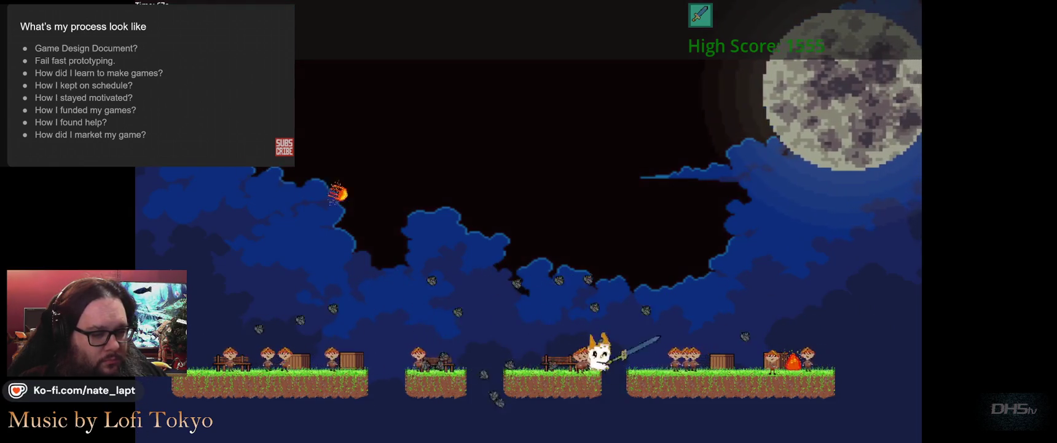
key(space)
key(space)
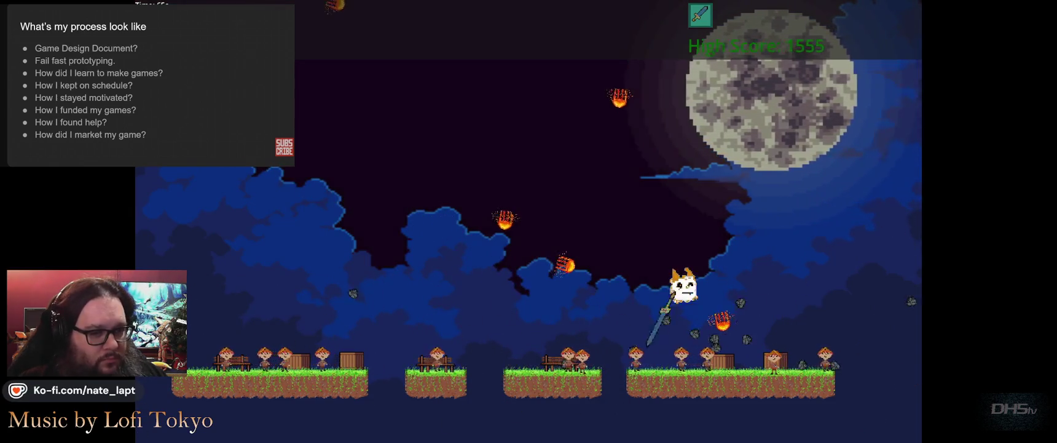
key(Left)
key(space)
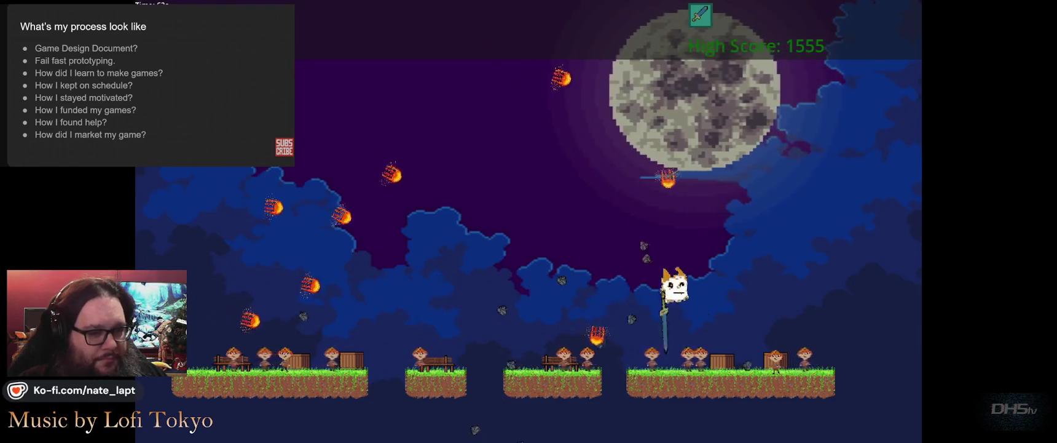
key(Left)
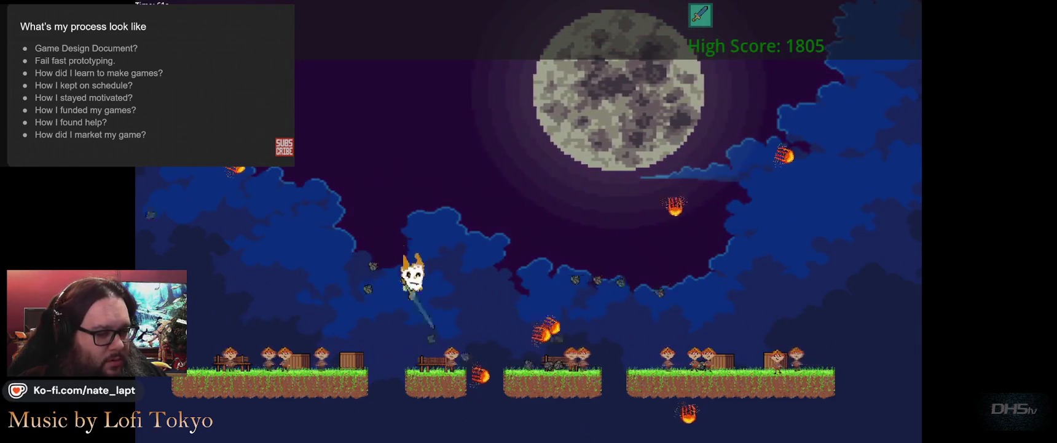
key(Left)
key(space)
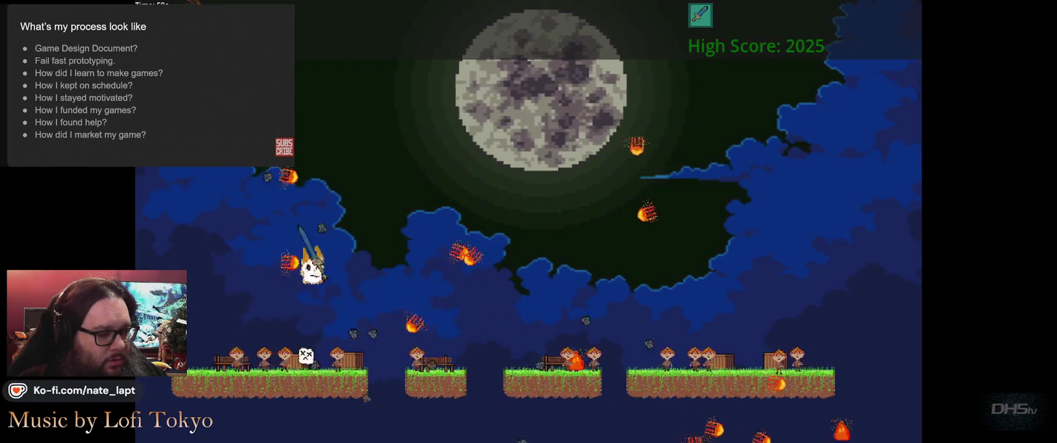
key(space)
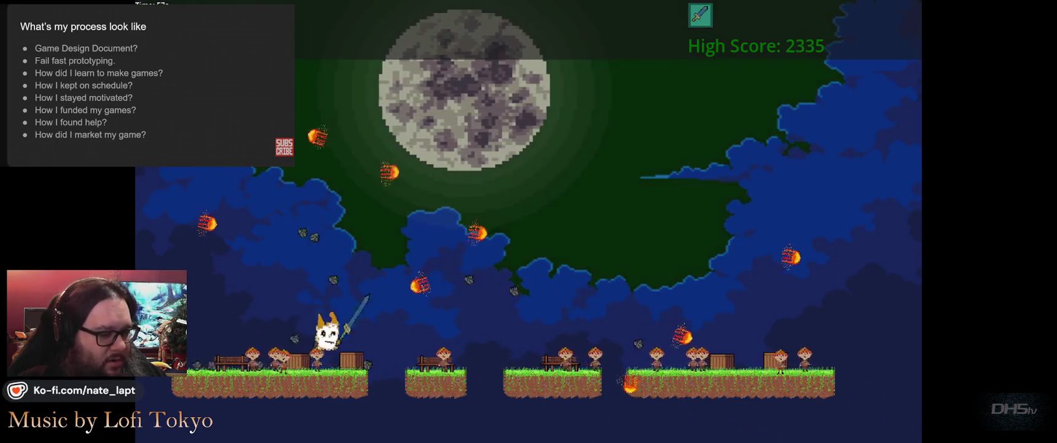
key(space)
key(space)
key(Right)
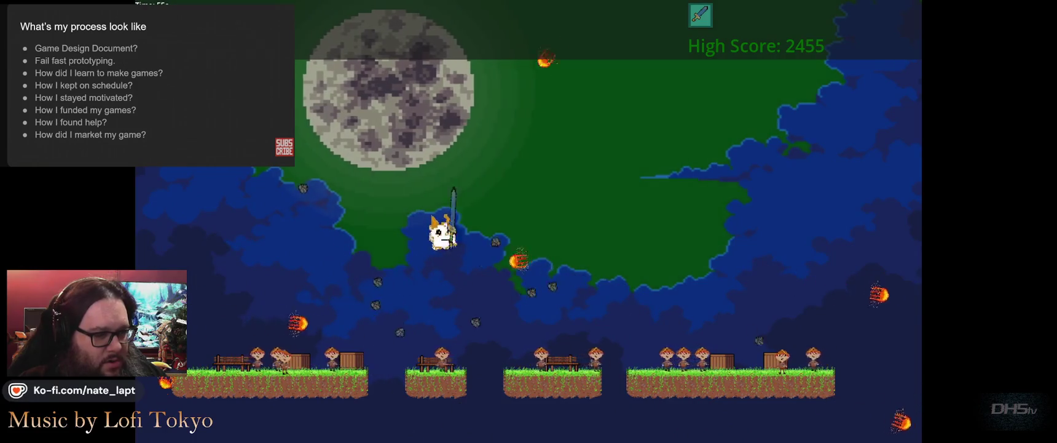
key(Right)
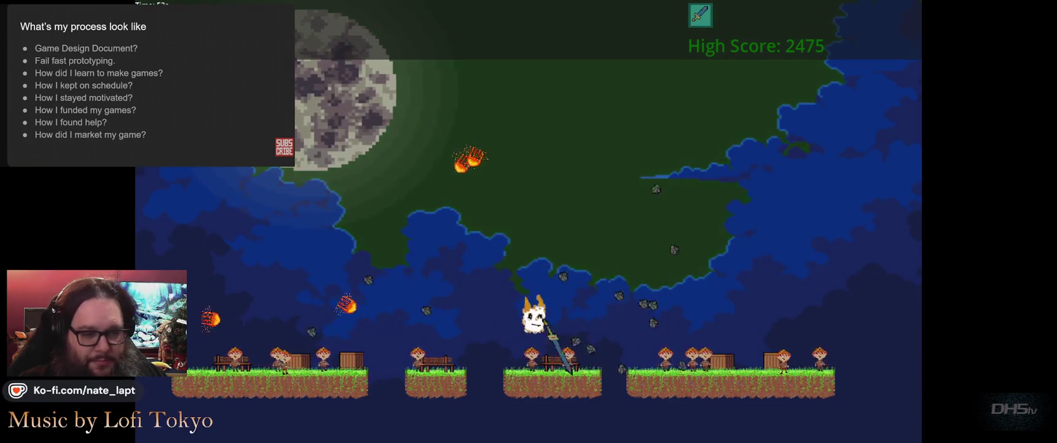
key(space)
key(Left)
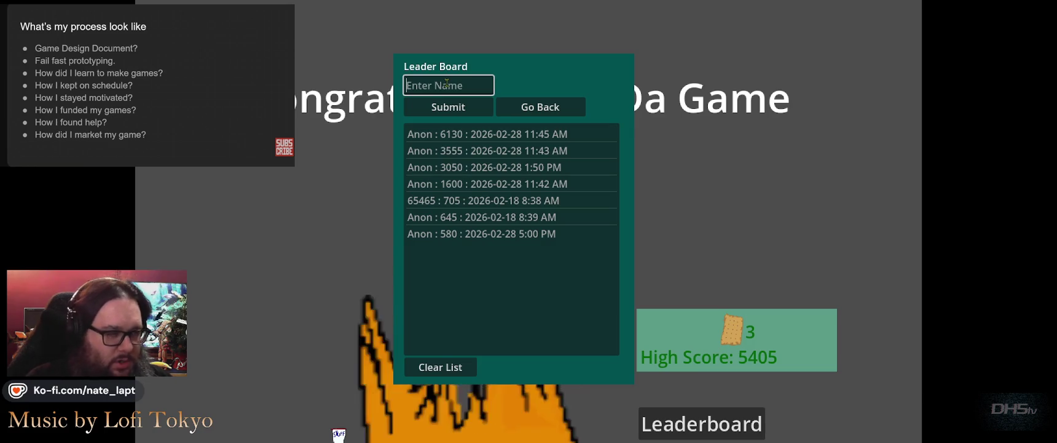
- Submit the 5405 score under the player's name, check it on the leaderboard, and stop the game with F8
text(Nate)
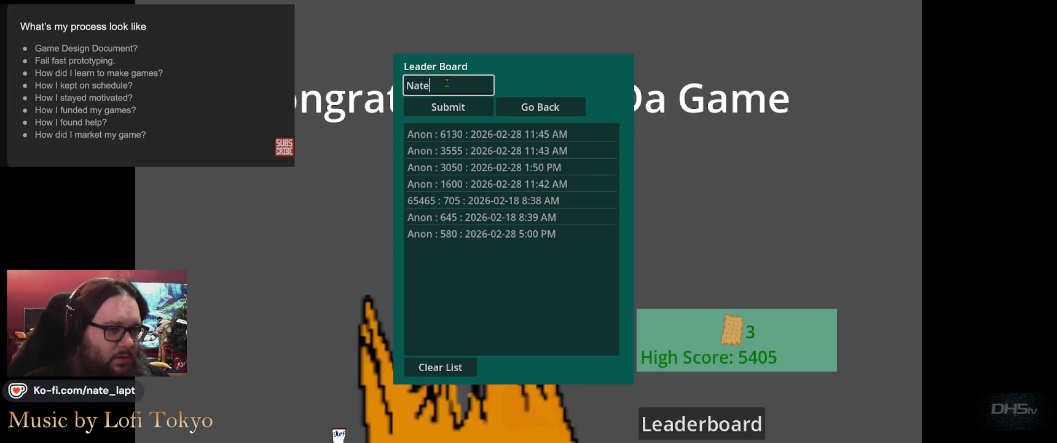
click(454, 113)
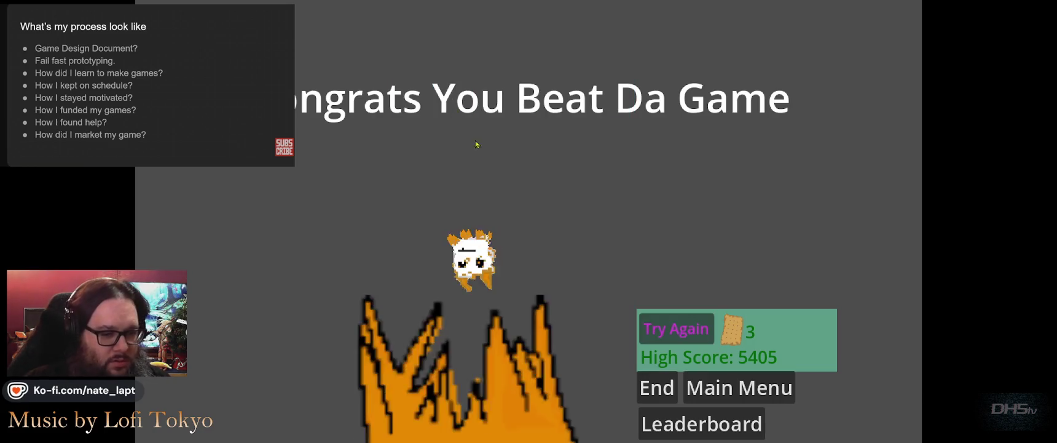
click(741, 426)
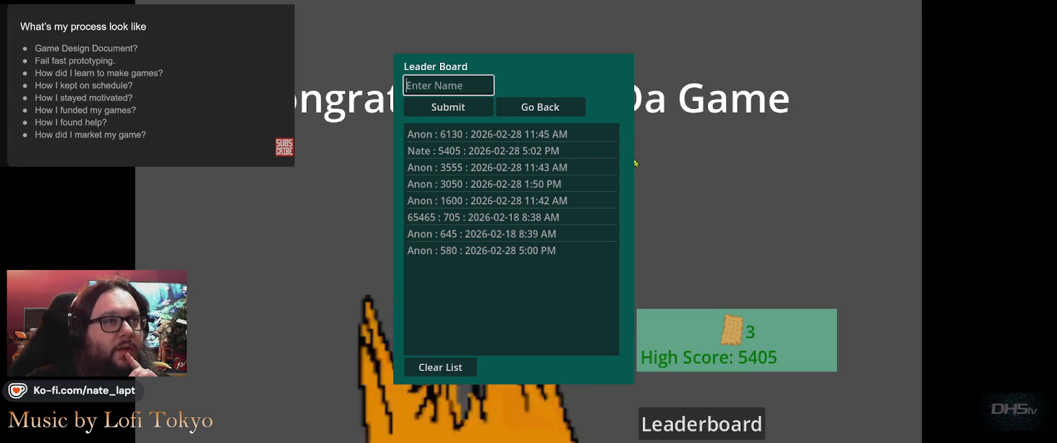
click(128, 105)
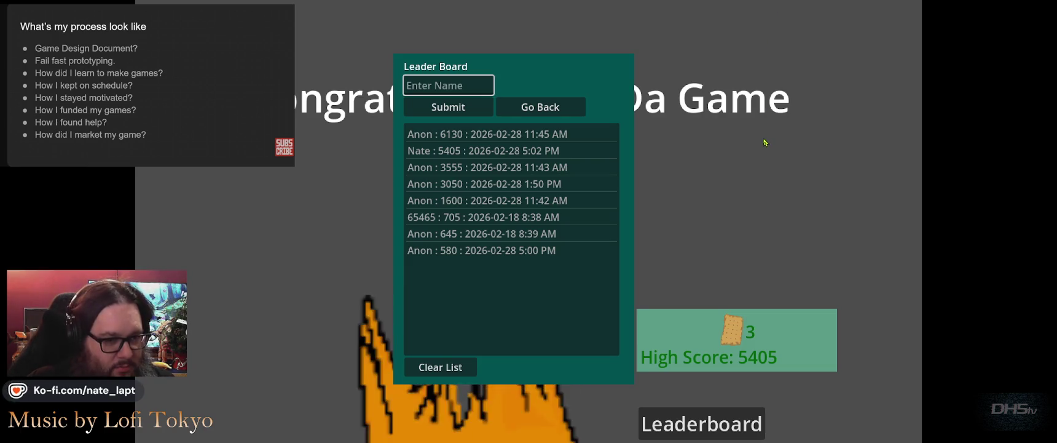
key(F8)
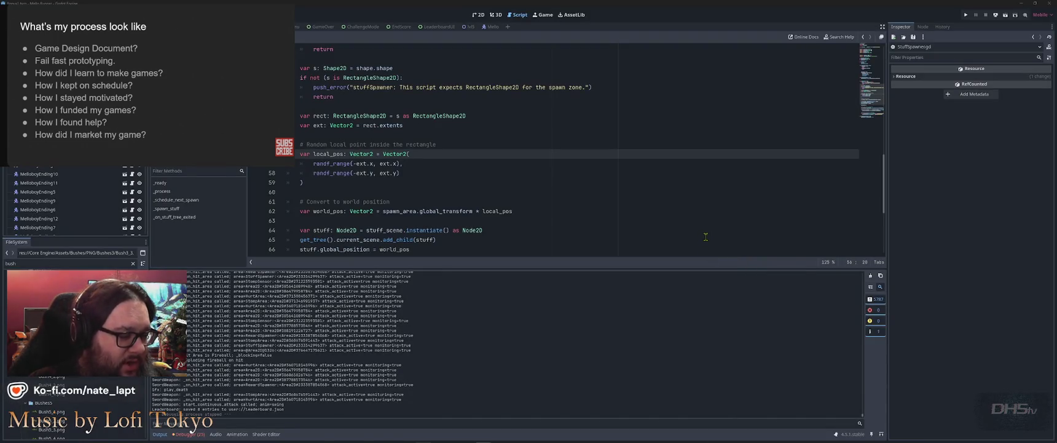
- Open the Debugger's Errors list and jump from the integer-division warning to add_entry in Leaderboard.gd
click(199, 434)
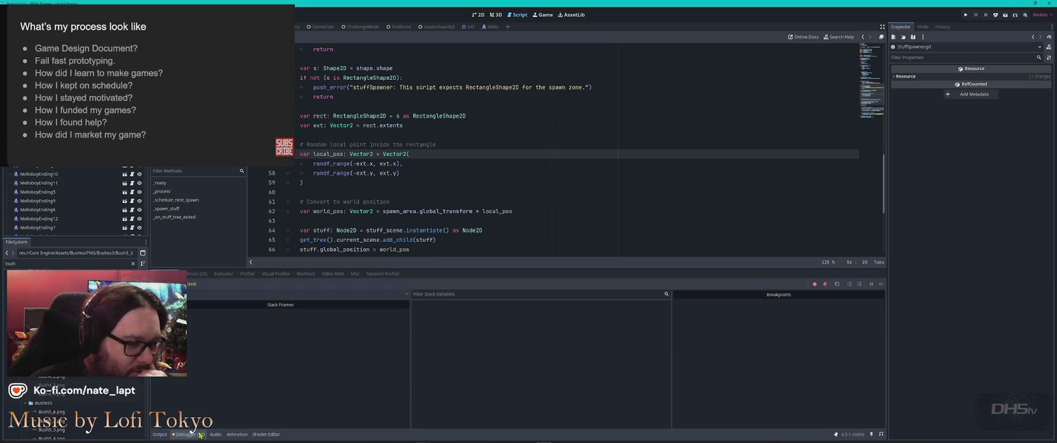
click(199, 274)
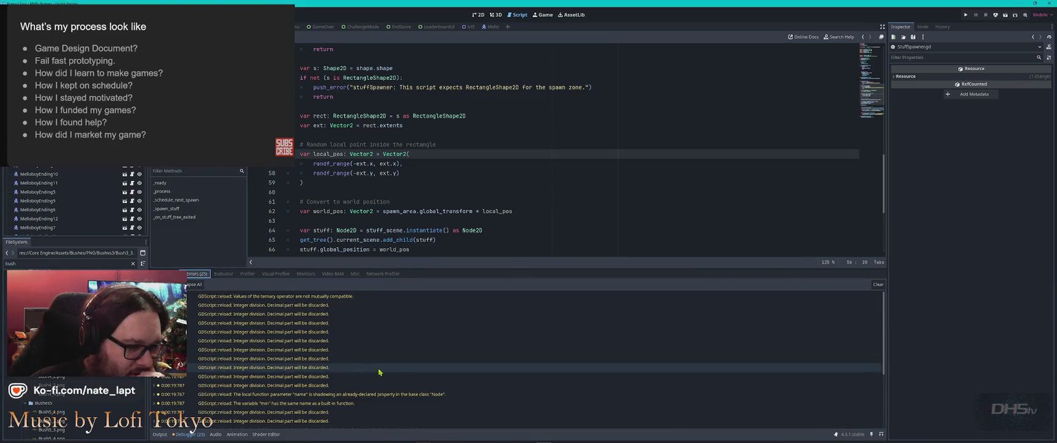
scroll(401, 377, down, 1)
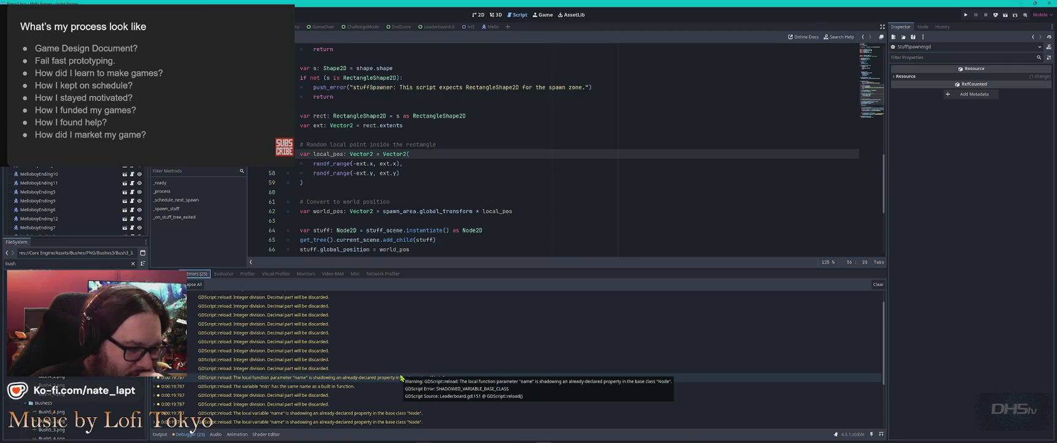
click(316, 341)
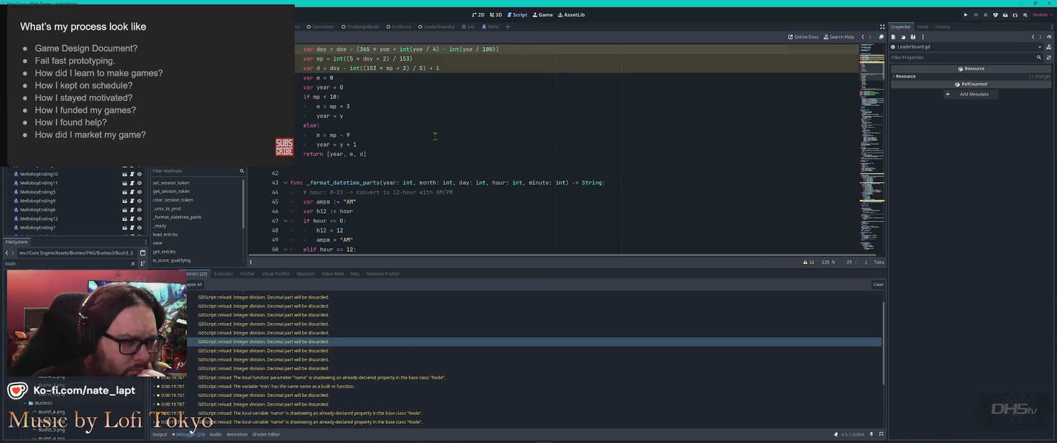
scroll(435, 136, up, 4)
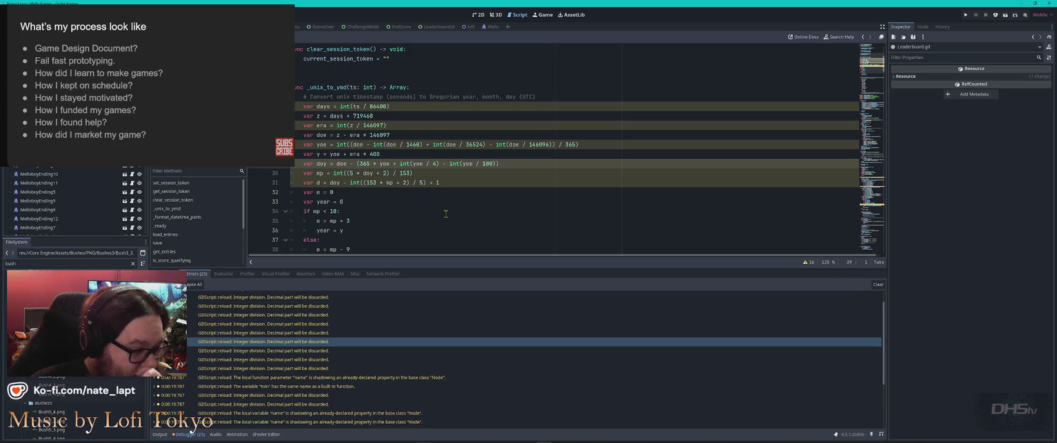
double_click(408, 375)
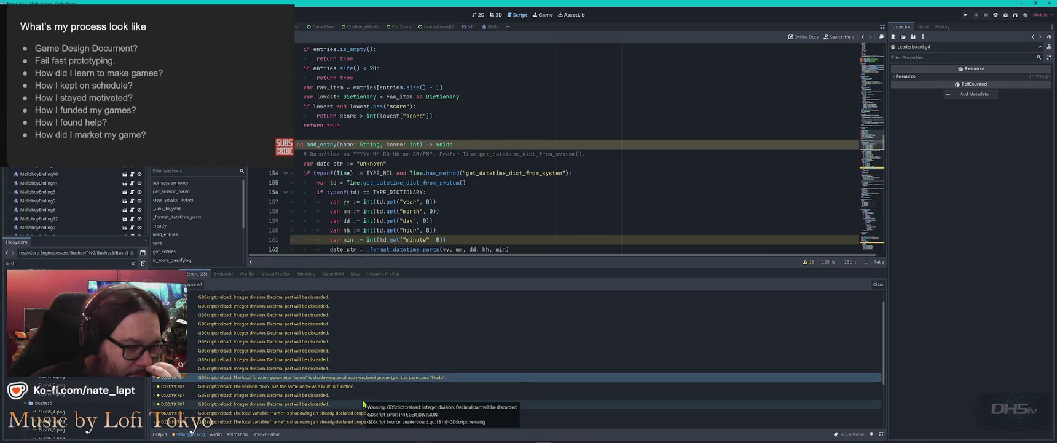
scroll(364, 404, down, 3)
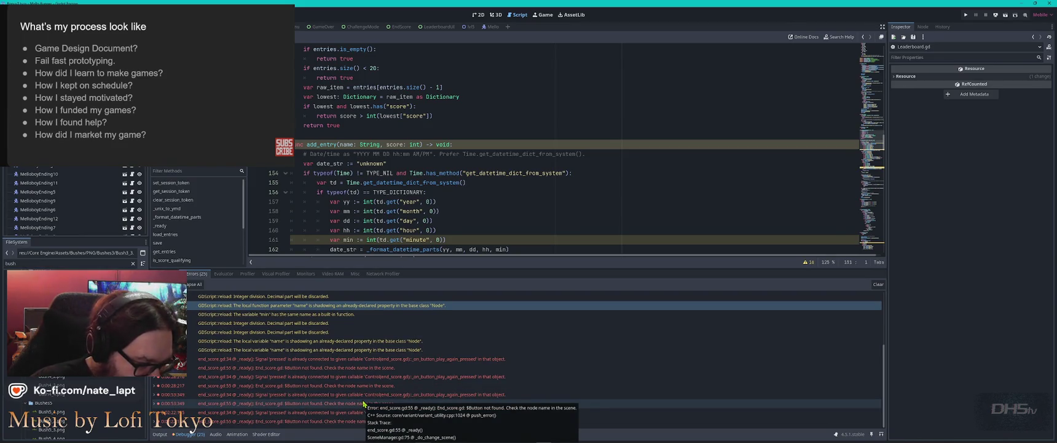
- Open end_score.gd from the button-not-found error, read its button-connection code, then switch to VS Code
click(300, 367)
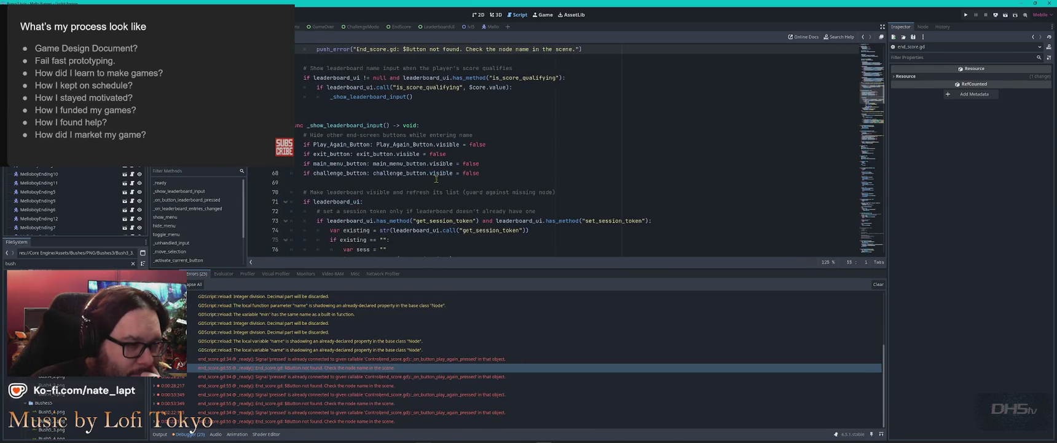
scroll(436, 178, up, 3)
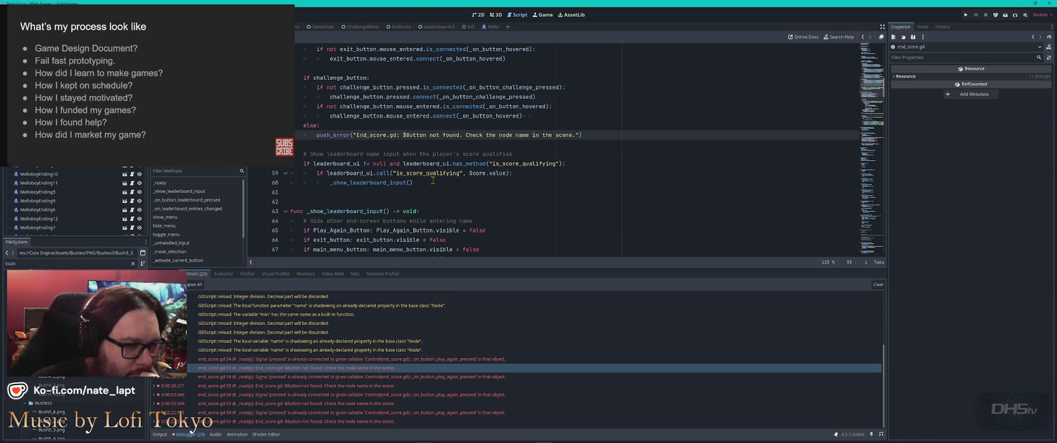
scroll(444, 178, up, 3)
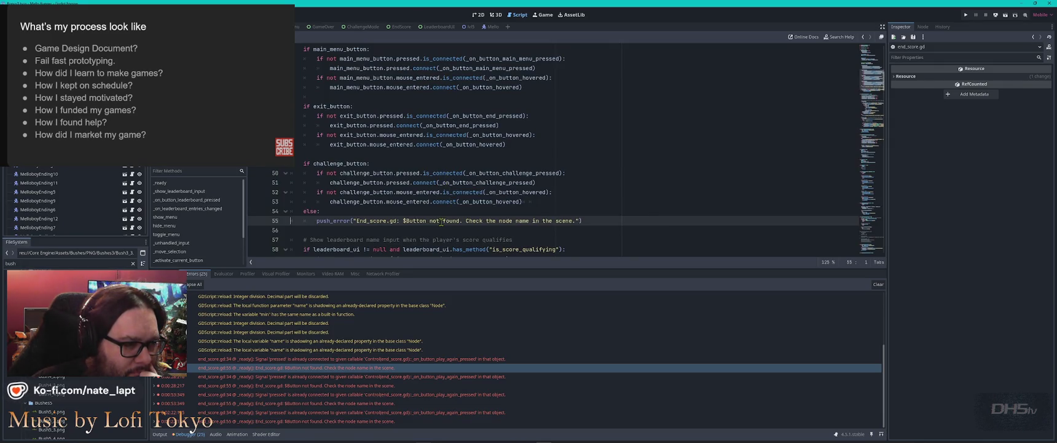
scroll(442, 222, up, 2)
scroll(441, 221, up, 1)
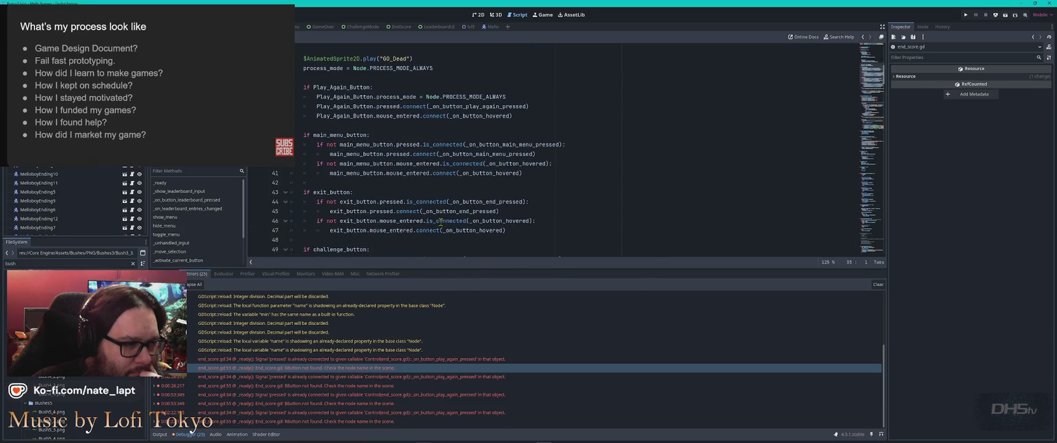
scroll(441, 221, up, 2)
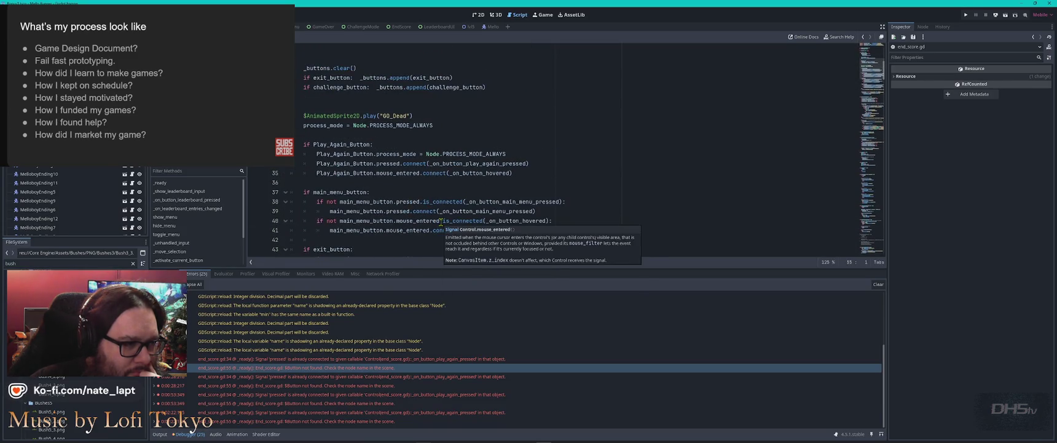
scroll(441, 221, down, 2)
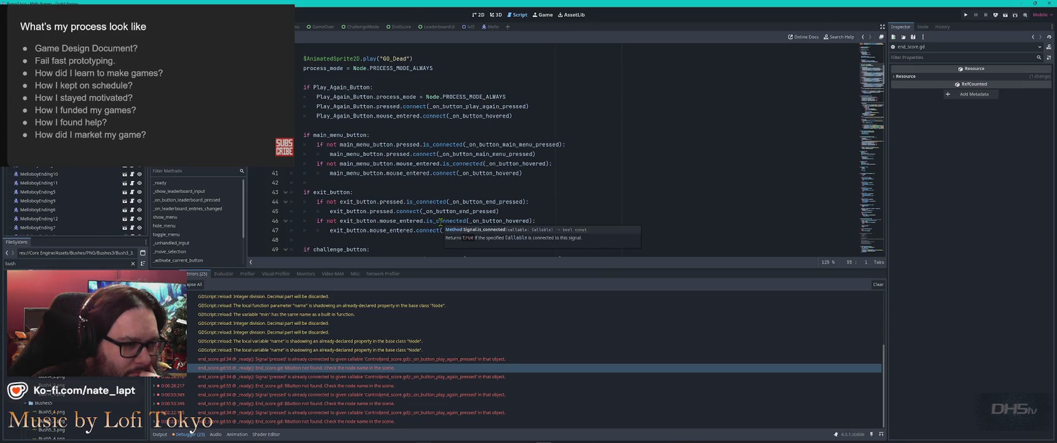
scroll(441, 221, down, 5)
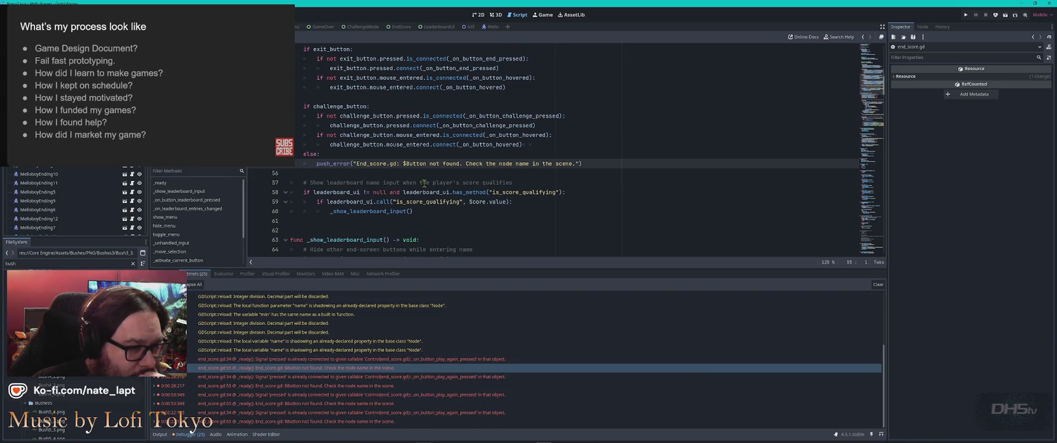
scroll(425, 182, up, 3)
scroll(424, 183, down, 3)
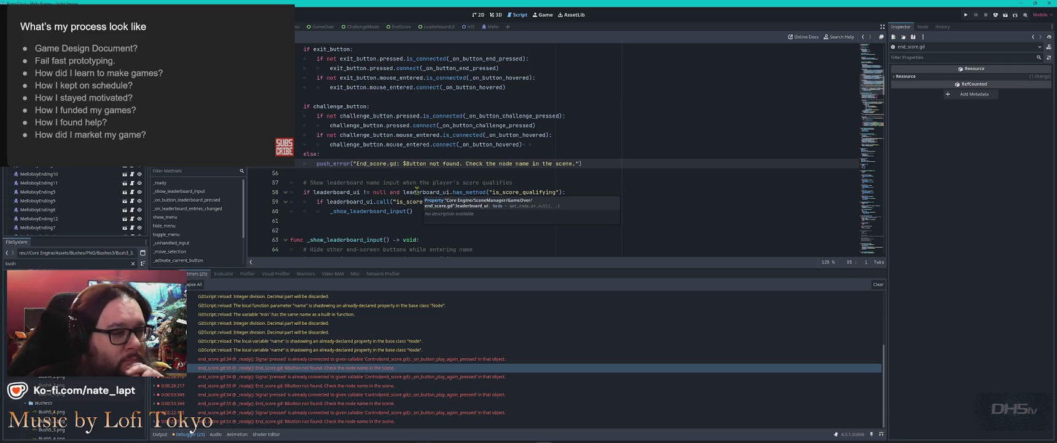
scroll(398, 151, up, 3)
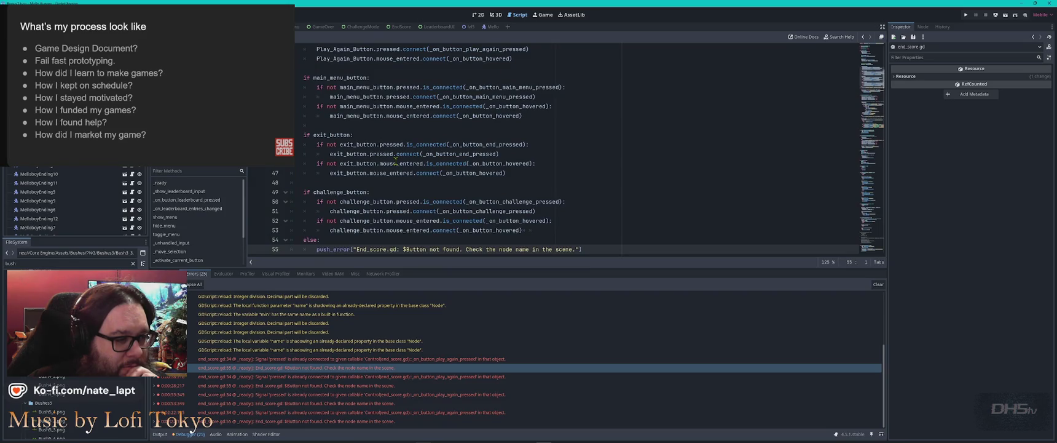
scroll(396, 161, down, 12)
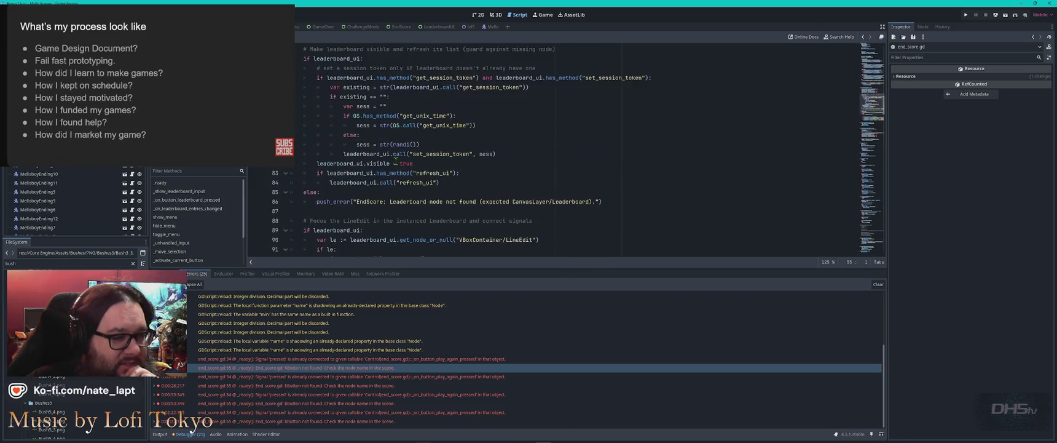
scroll(396, 161, up, 2)
scroll(396, 161, down, 3)
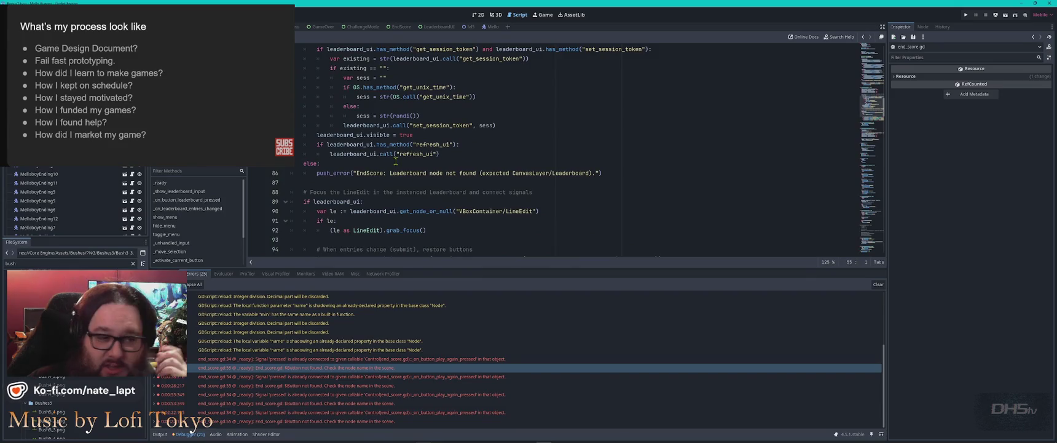
scroll(396, 162, up, 8)
scroll(400, 157, up, 2)
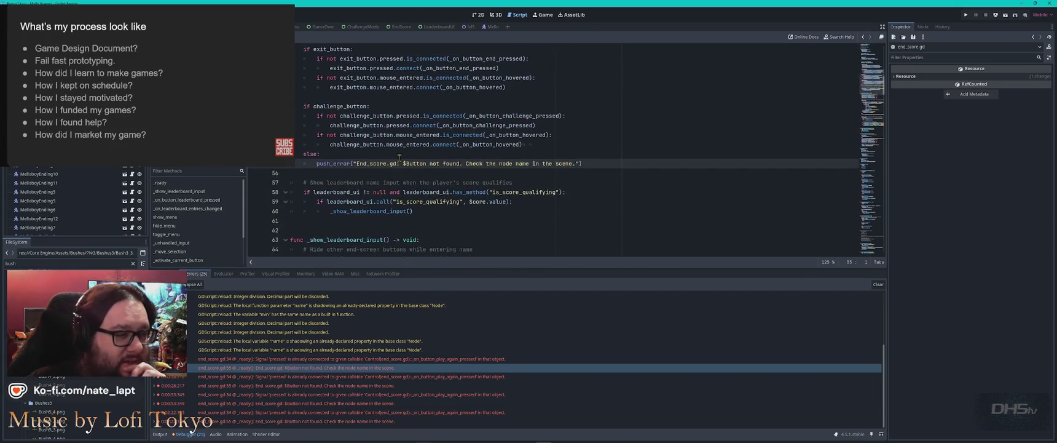
scroll(400, 158, up, 3)
scroll(399, 158, up, 3)
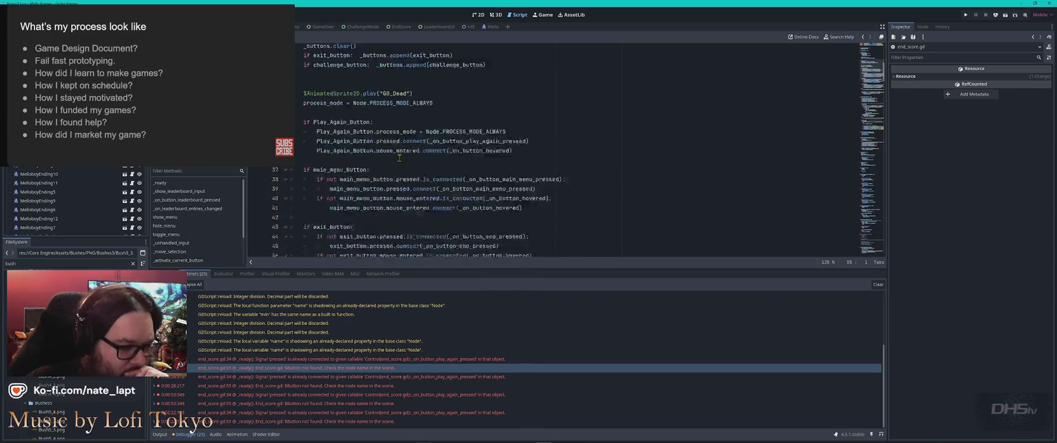
scroll(396, 203, down, 3)
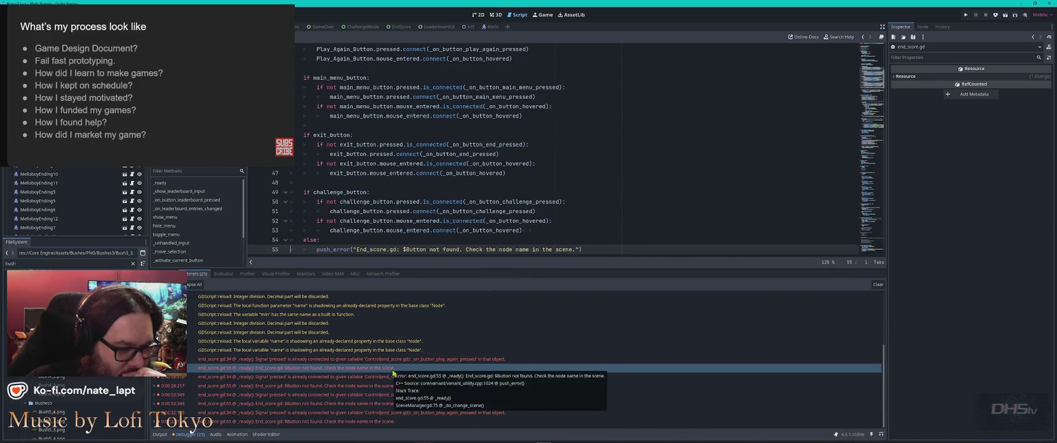
mouse_move(519, 375)
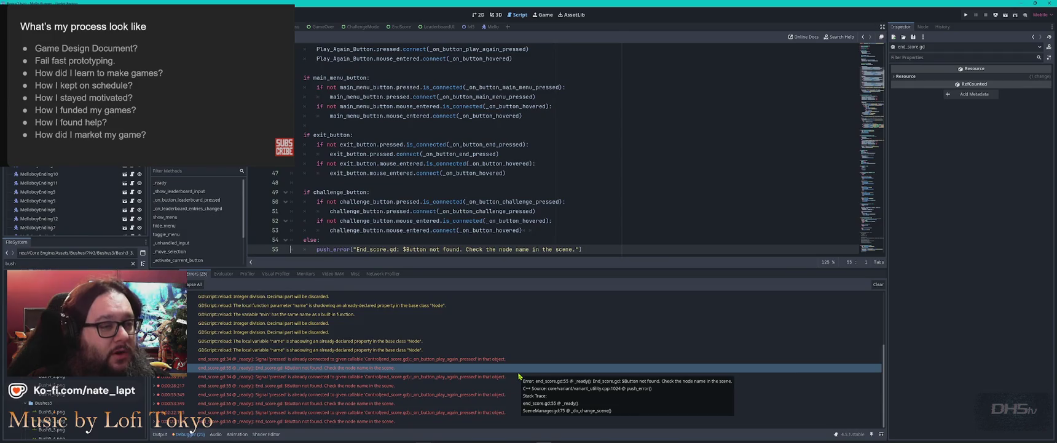
key(alt+Tab)
key(alt+Tab)
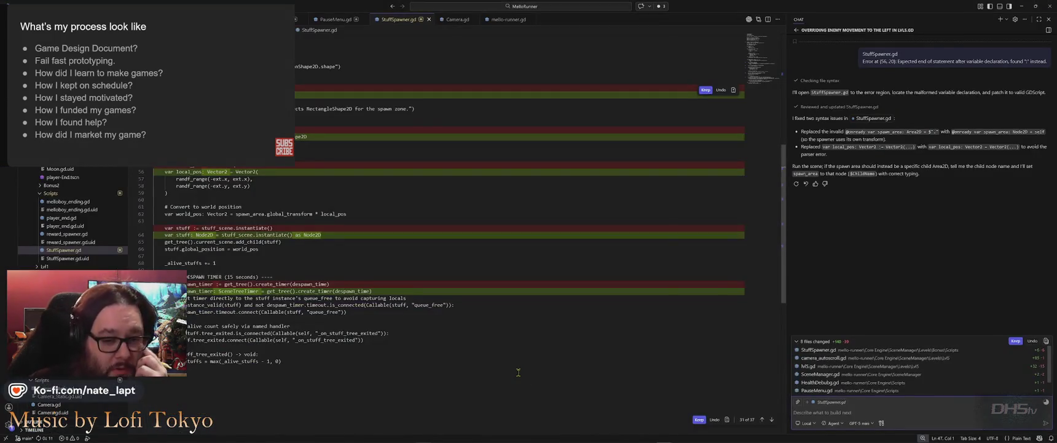
- Keep the AI's edits to all eight files and close the script tabs StuffSpawner.gd through SceneManager.gd
click(1016, 341)
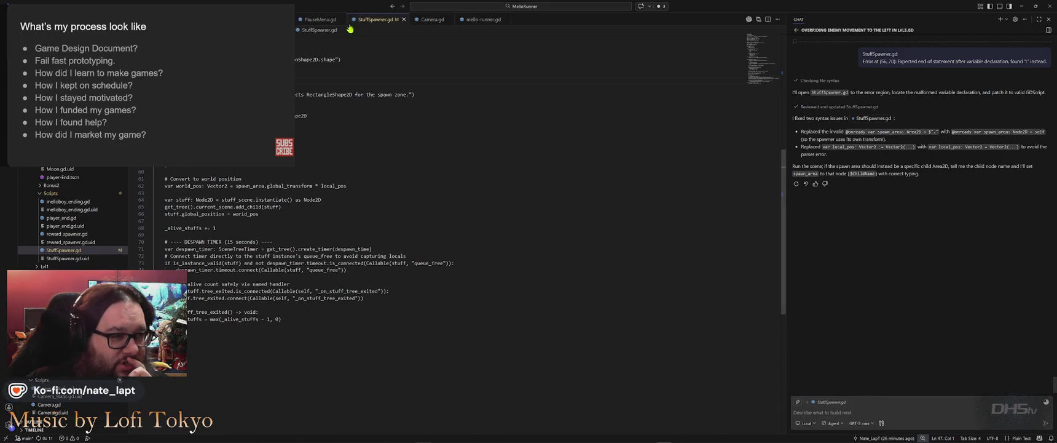
middle_click(370, 21)
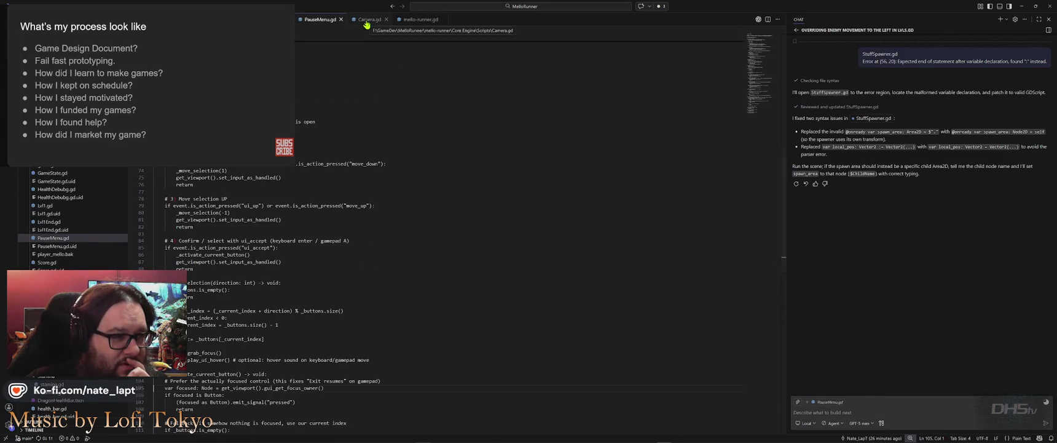
middle_click(369, 22)
middle_click(370, 23)
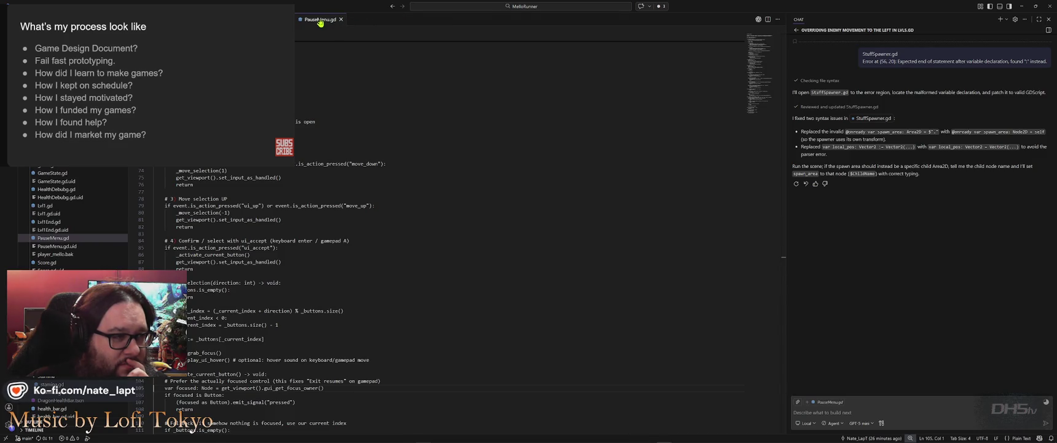
middle_click(319, 22)
middle_click(317, 23)
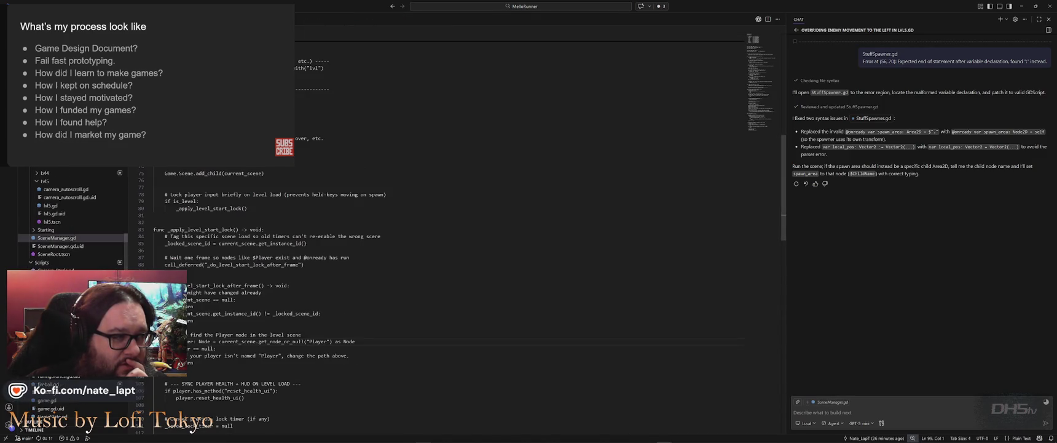
middle_click(317, 23)
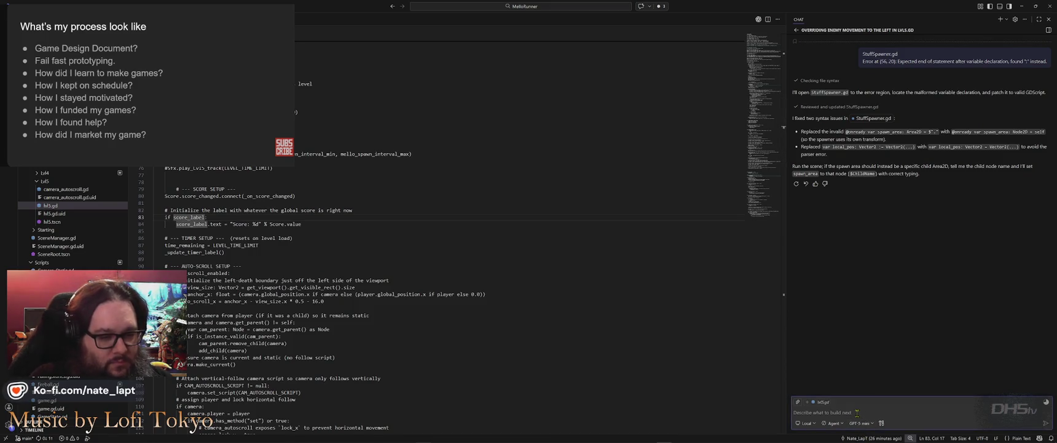
- Write a chat request: attacks always active in Bonus levels, no attack keybind needed, sword-hit stones count
text(w)
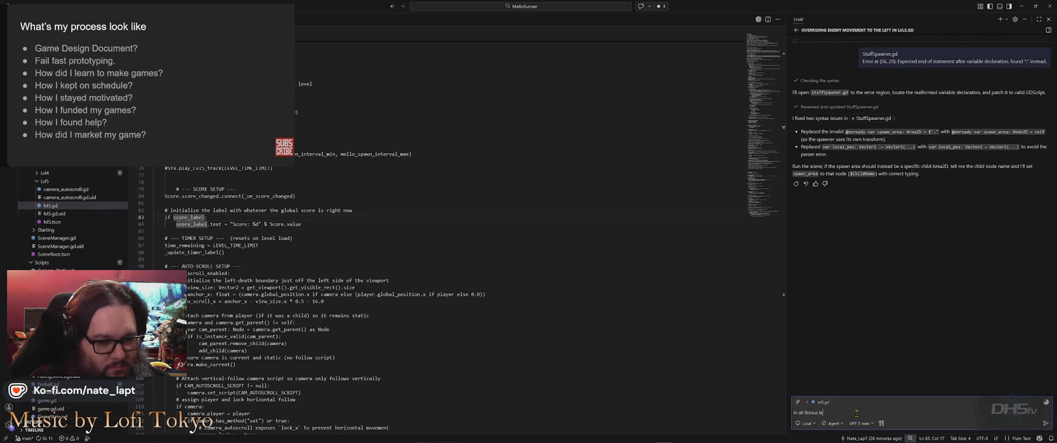
text(s,)
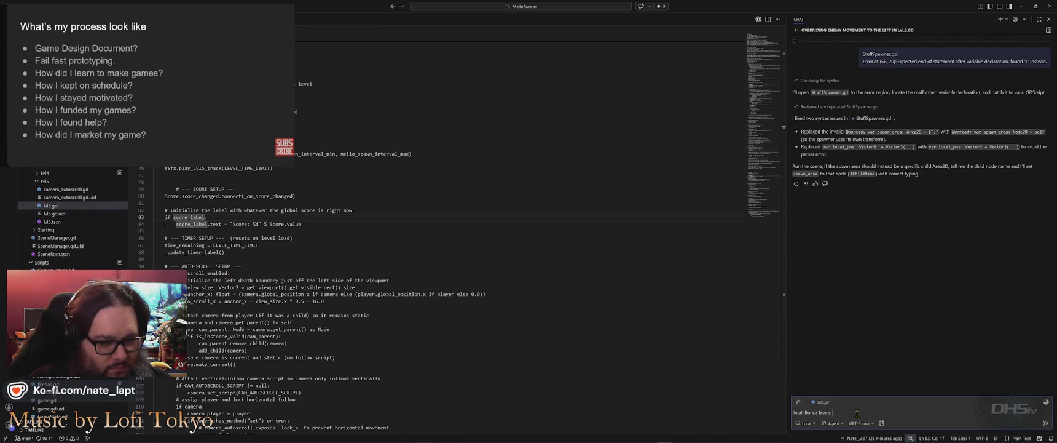
text( I want the players a)
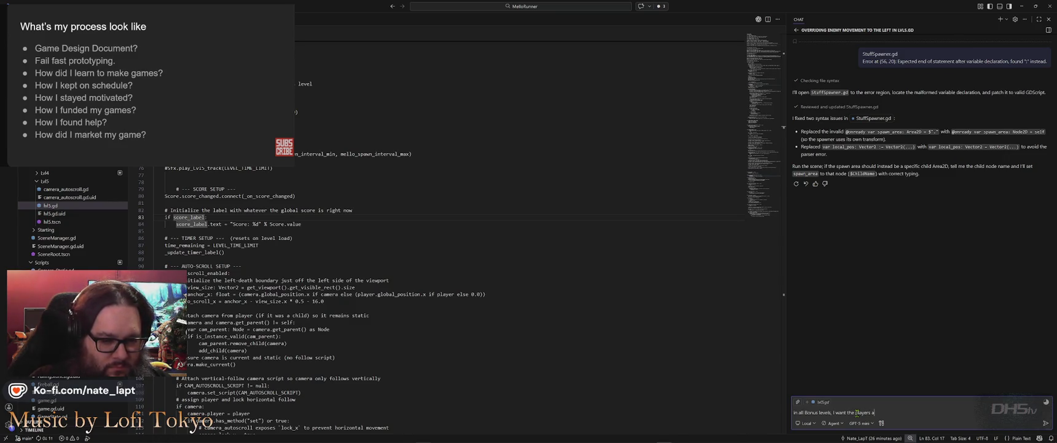
text(ttack action )
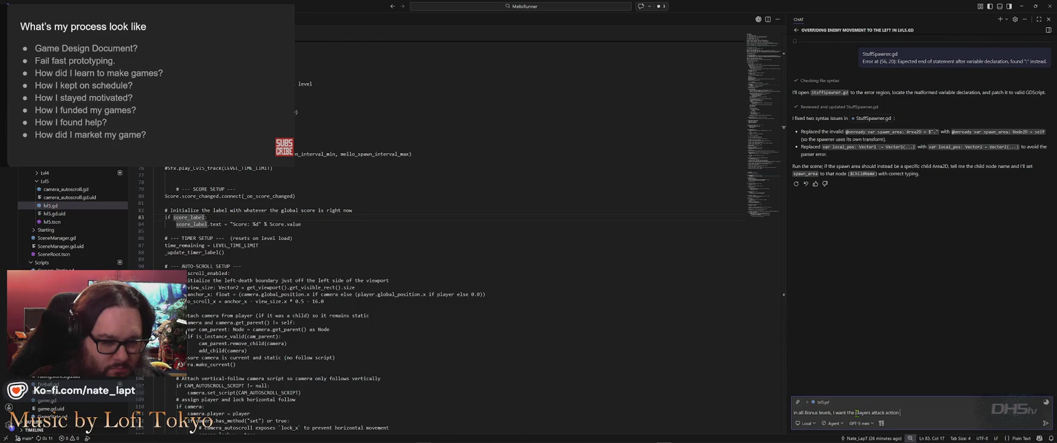
text(AIWAYS active!)
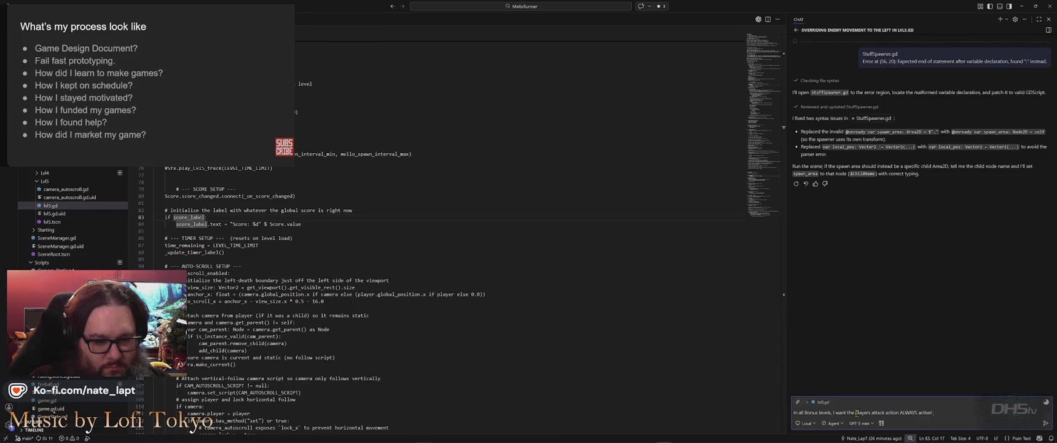
key(shift+Return)
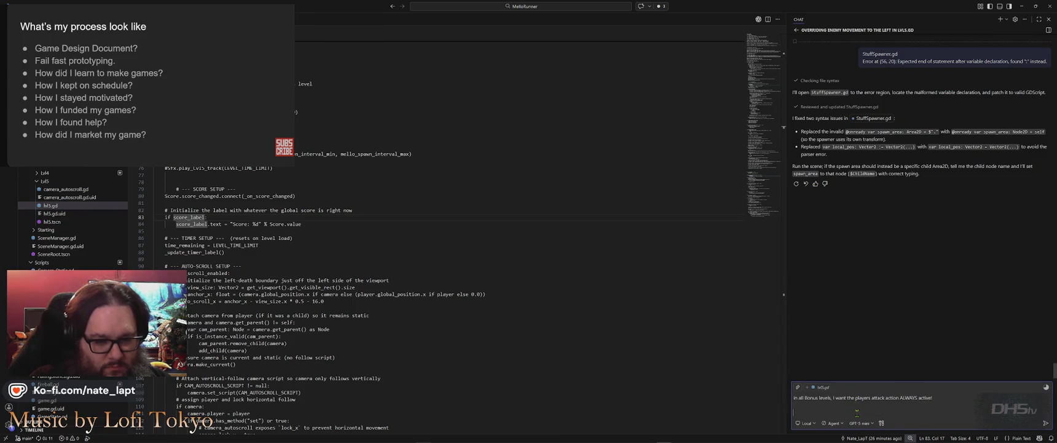
text(Player does)
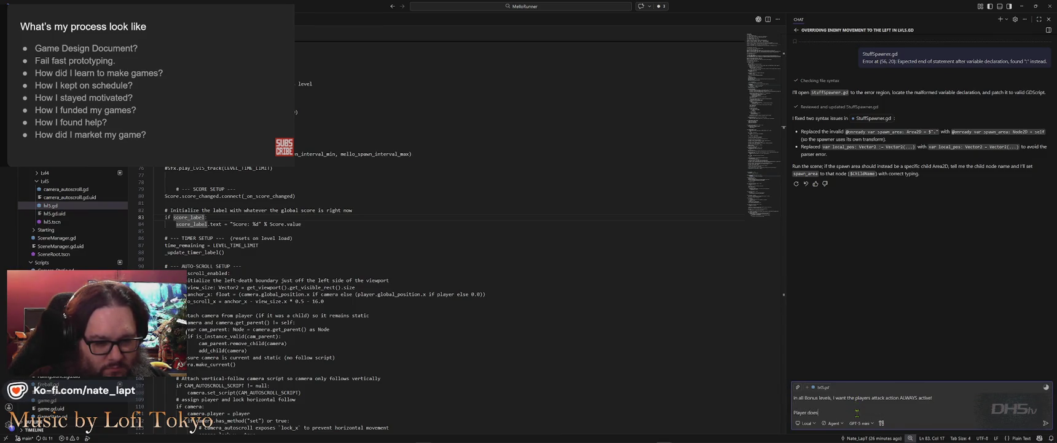
text( not nee)
key(ctrl+BackSpace)
key(ctrl+BackSpace)
key(ctrl+BackSpace)
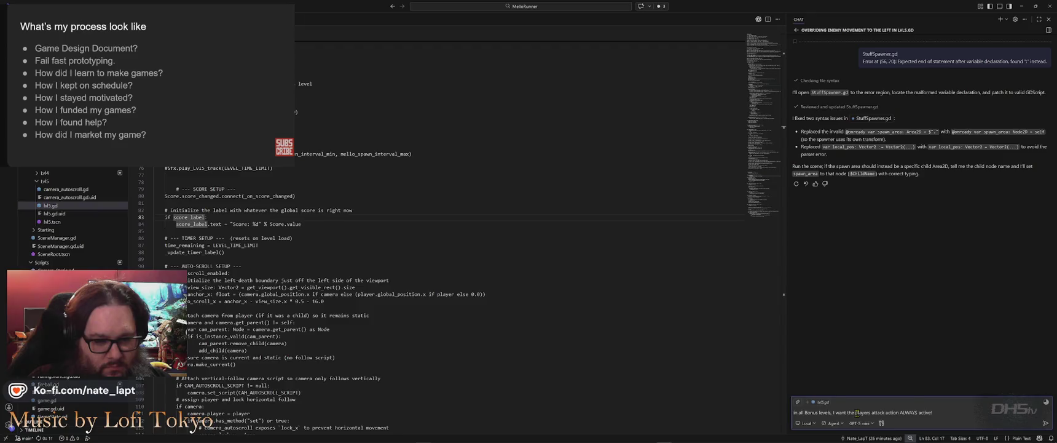
text(does not need to press)
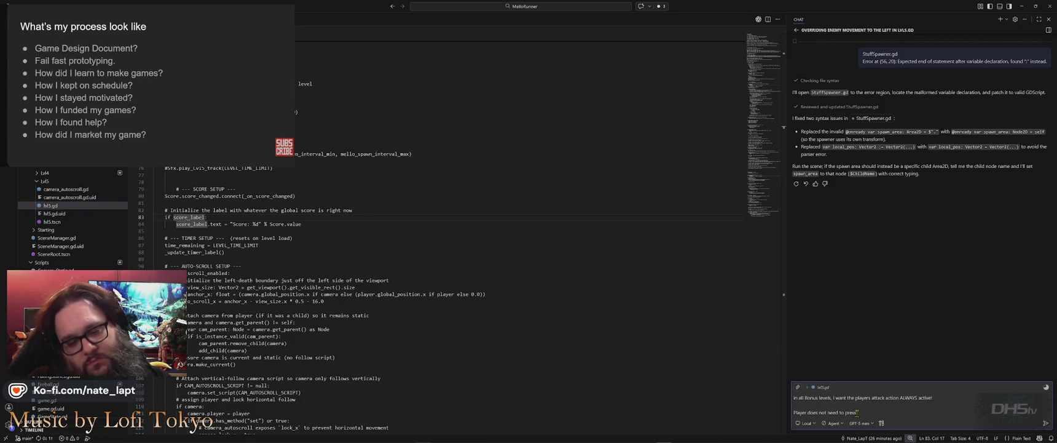
text( attack on t)
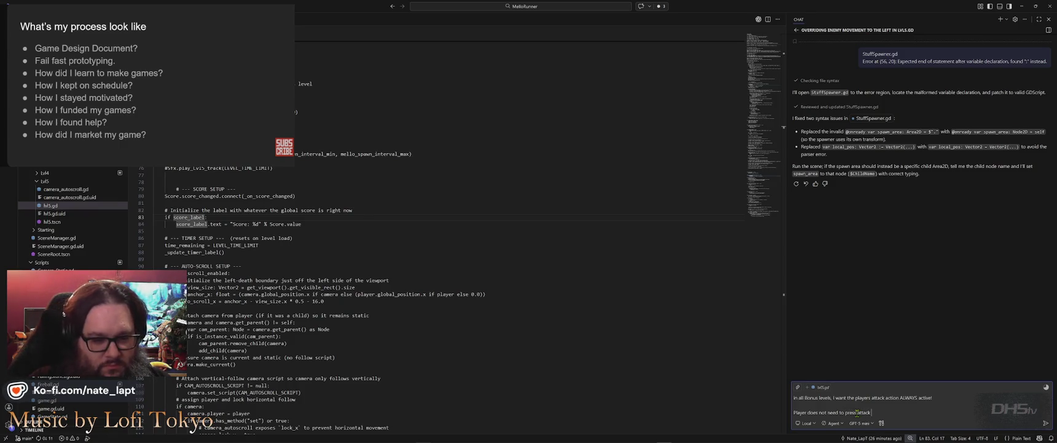
text(heir contro)
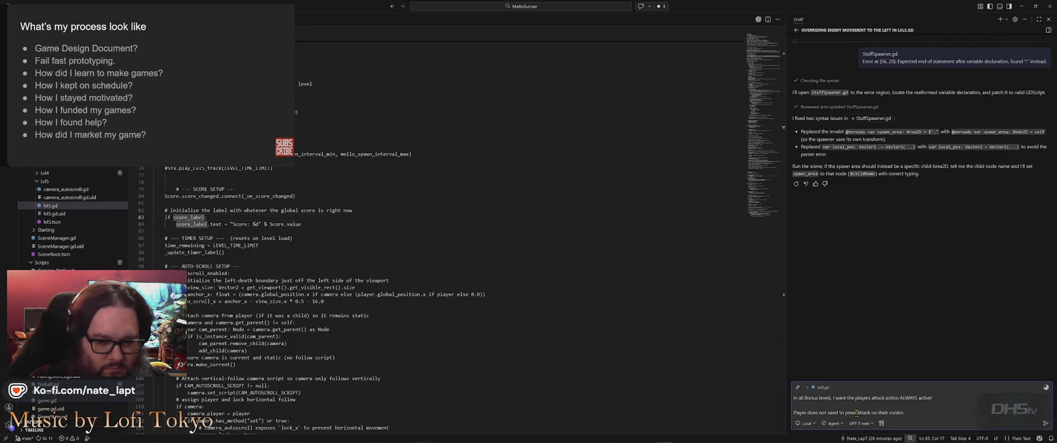
key(ctrl+BackSpace)
key(ctrl+BackSpace)
key(ctrl+BackSpace)
text(keybind!)
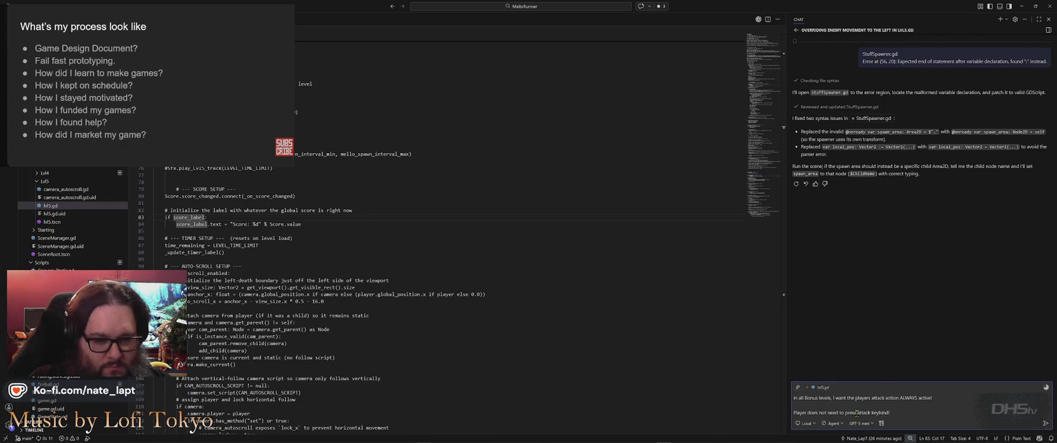
key(shift+Return)
key(shift+Return)
key(shift+Return)
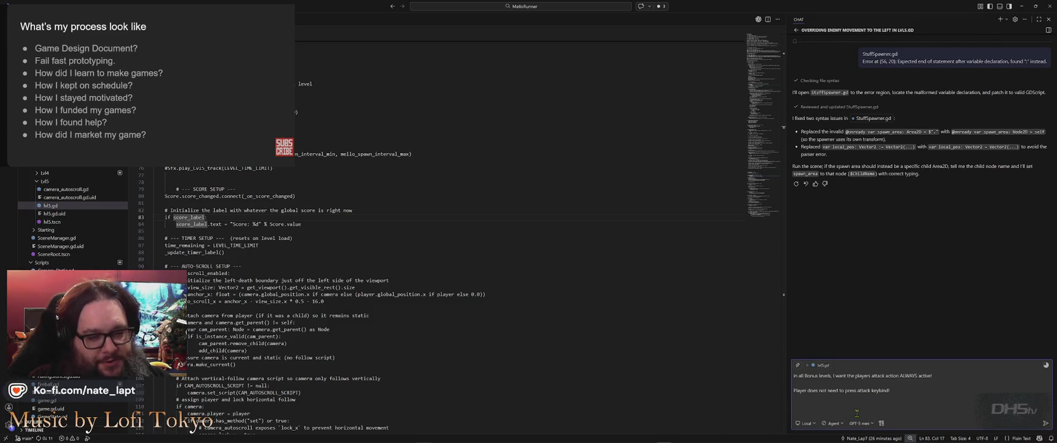
text(The st)
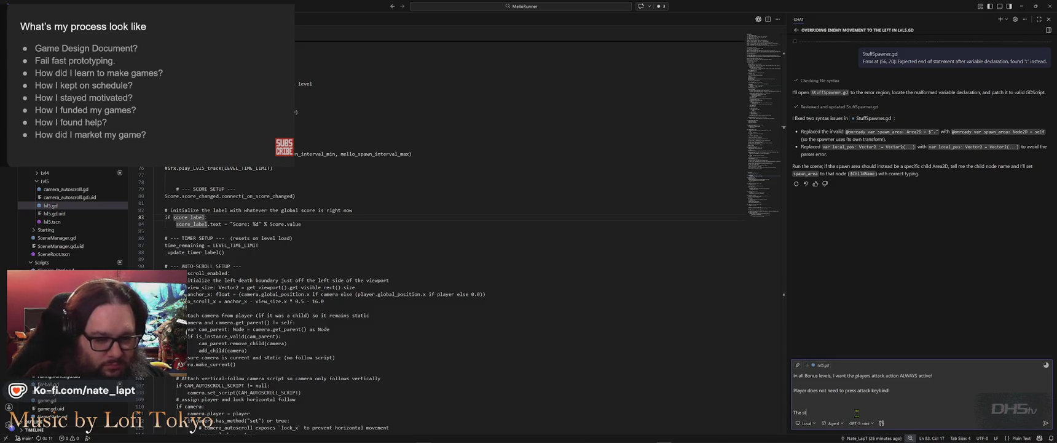
text(ones )
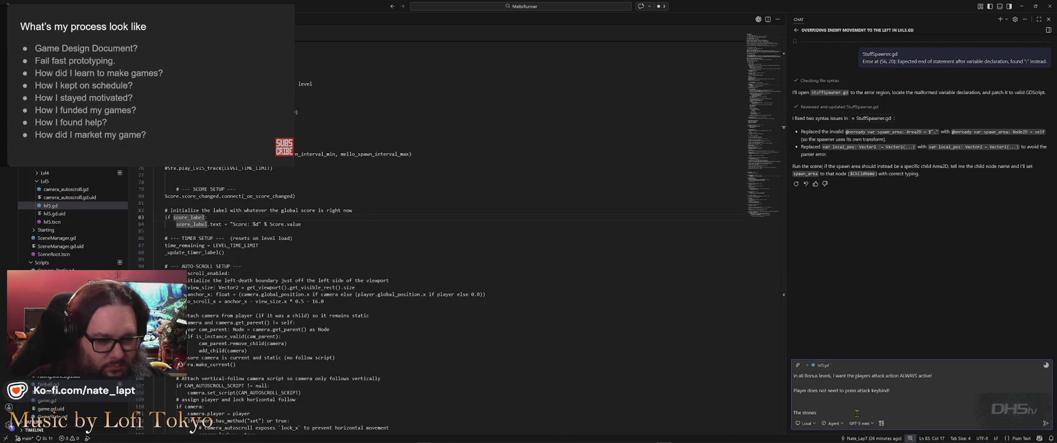
text(being thrown are not)
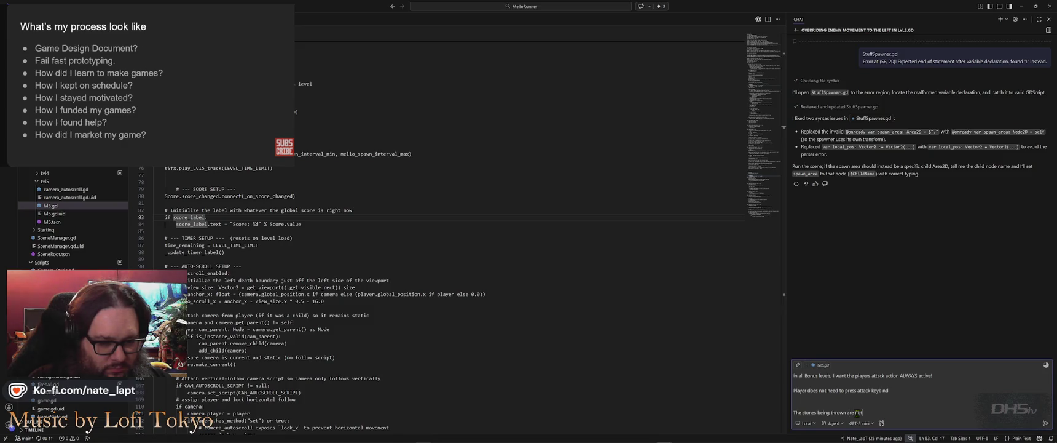
text( counting a)
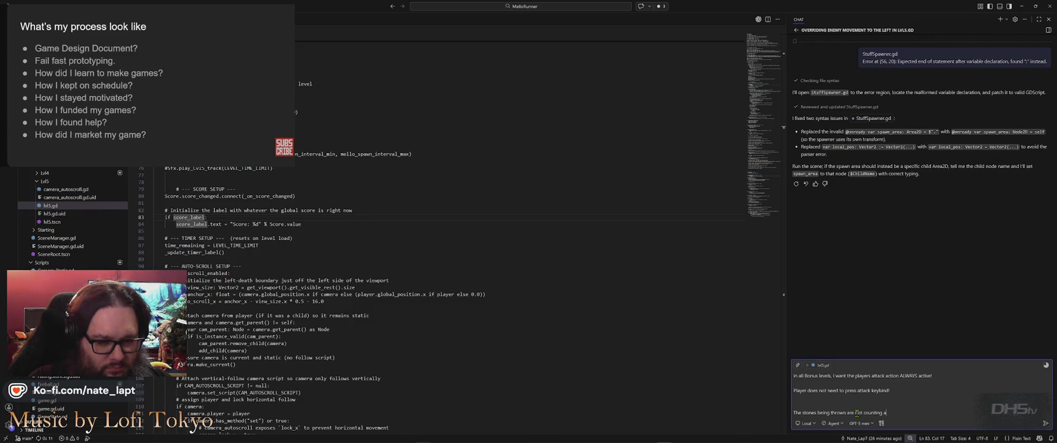
text(s h)
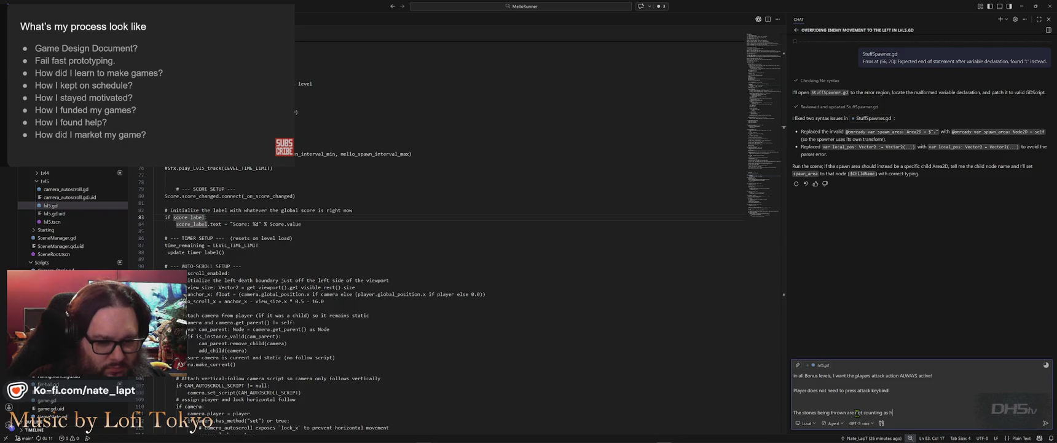
text(it by the sword)
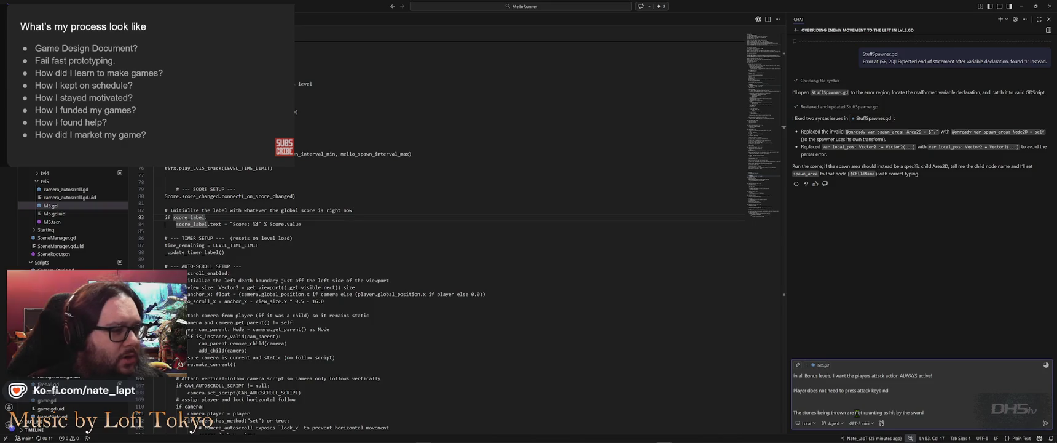
key(alt+Tab)
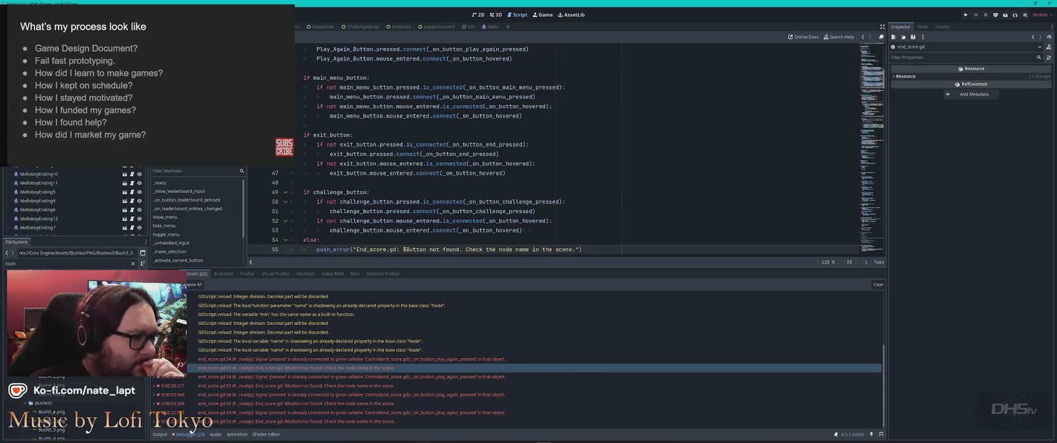
- Search Bonus1.gd for 'sword' and 'point' to see how the sword is equipped and scored
key(alt+Left)
click(542, 193)
scroll(542, 193, down, 15)
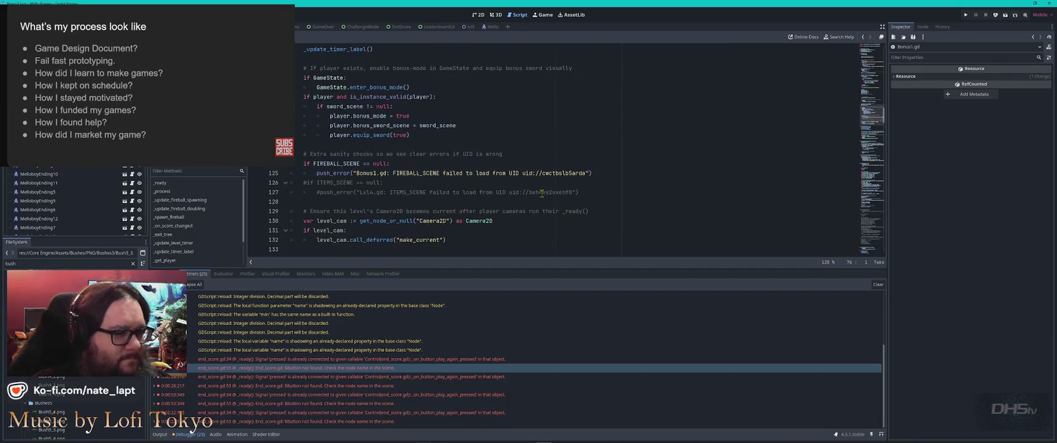
key(ctrl+f)
text(sword)
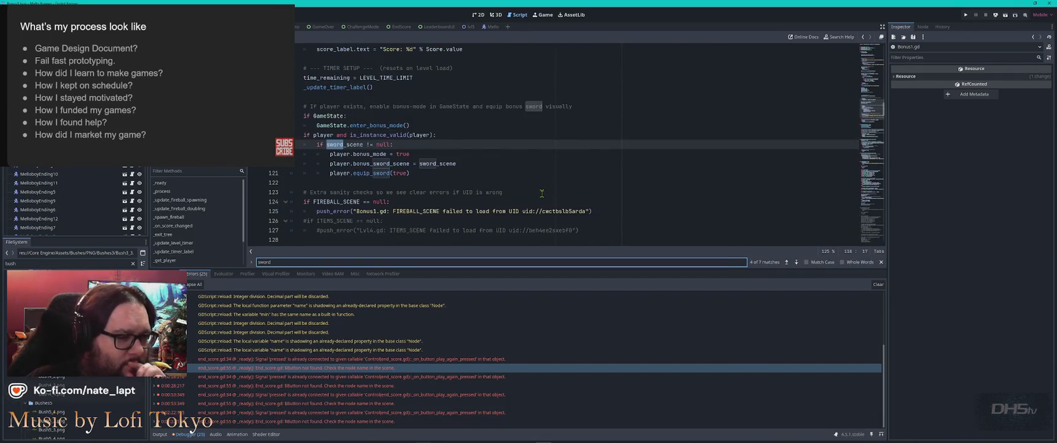
key(shift+Return)
key(shift+Return)
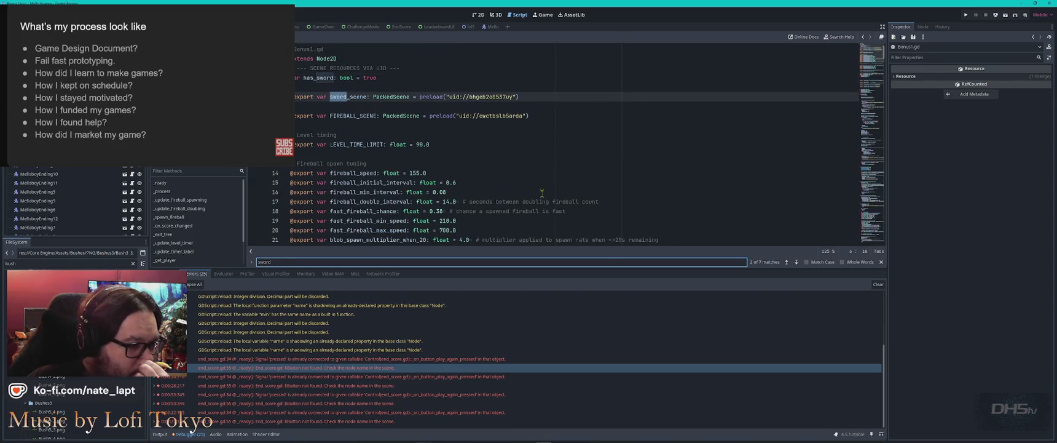
key(Return)
key(Return)
key(Return)
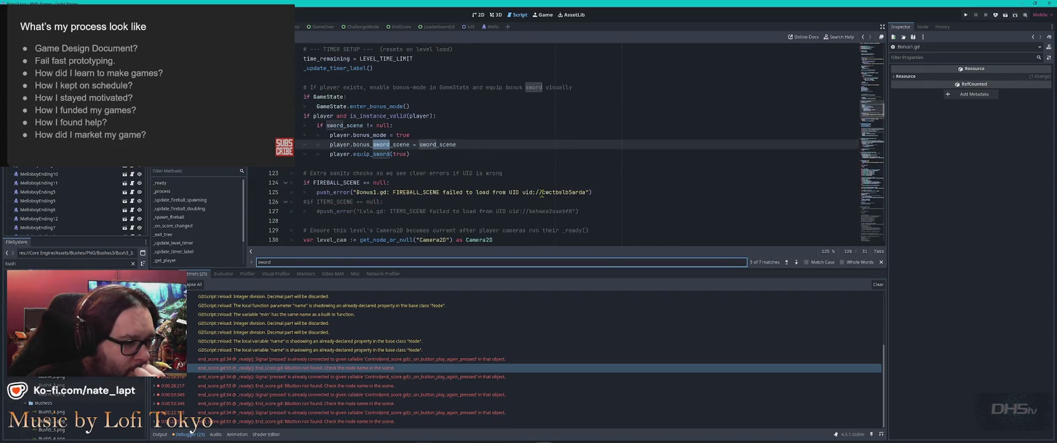
key(Return)
key(Return)
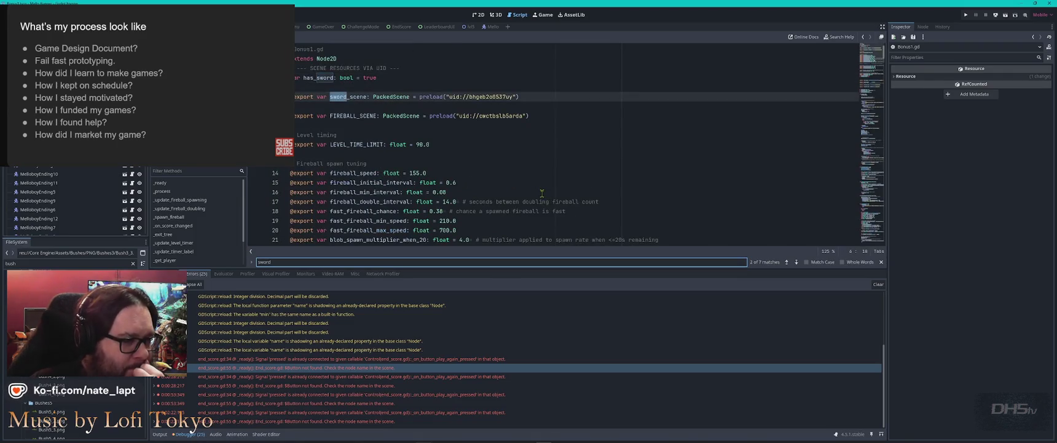
scroll(542, 194, down, 6)
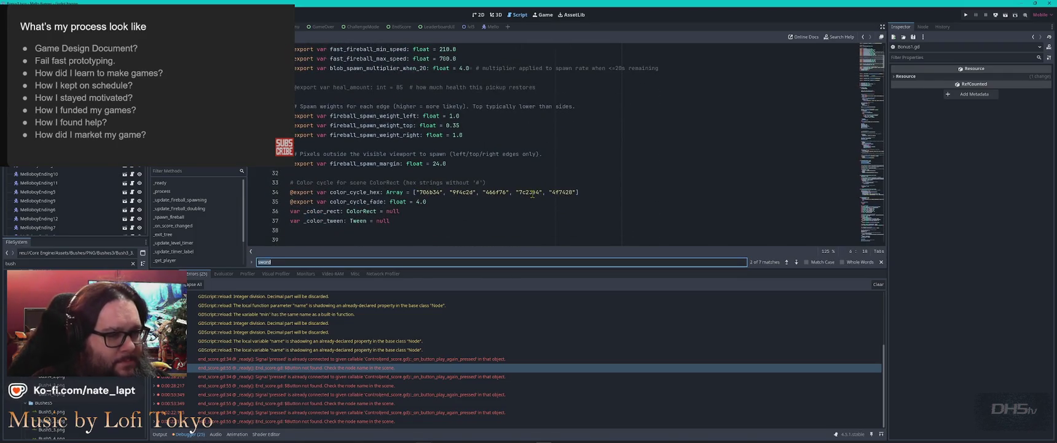
text(points)
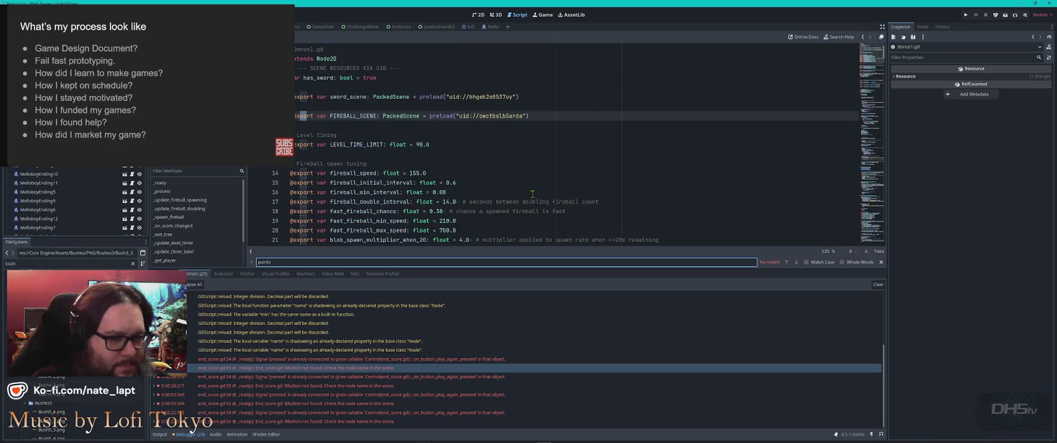
key(BackSpace)
key(BackSpace)
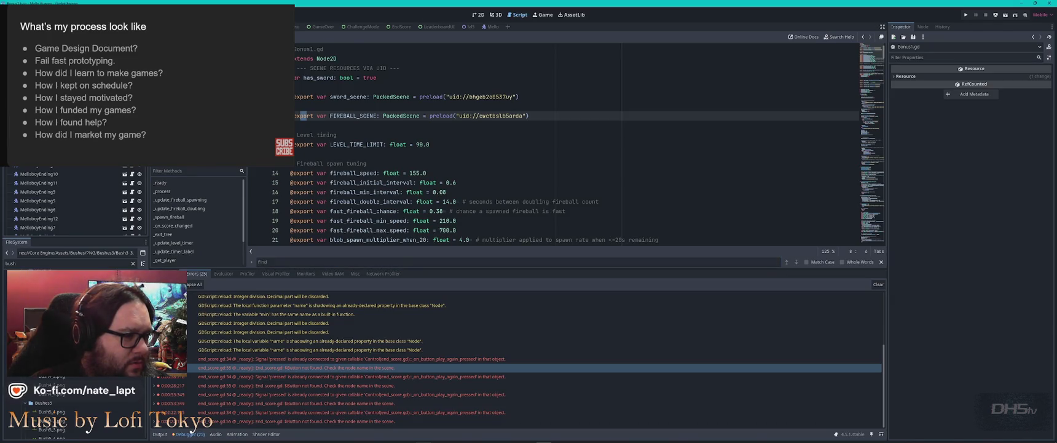
- Open Score.gd via the FileSystem filter, search it for 'stone' and 'sword', then return to Bonus1.gd
double_click(2, 264)
text(s)
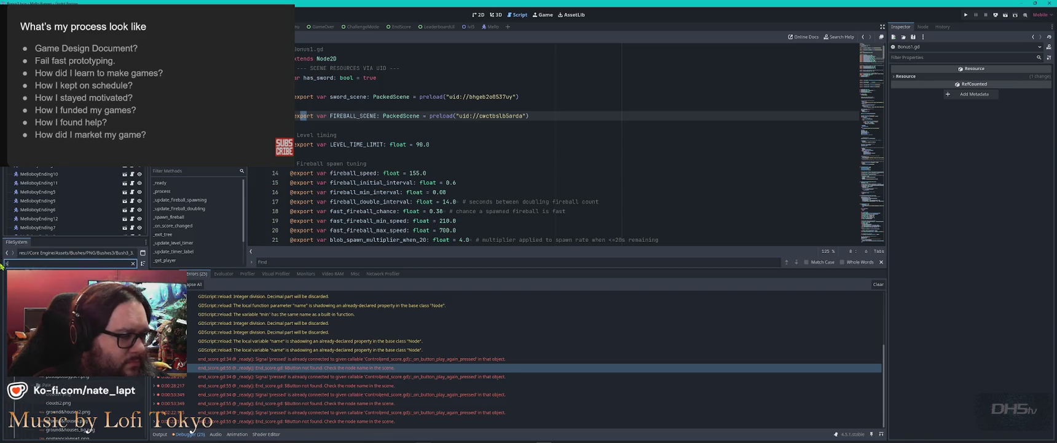
text(core)
click(46, 394)
double_click(46, 397)
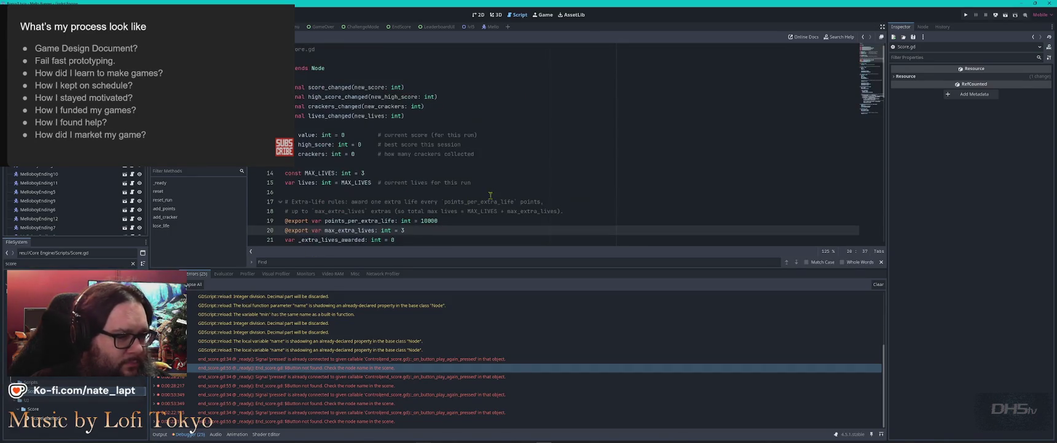
key(ctrl+f)
text(stone)
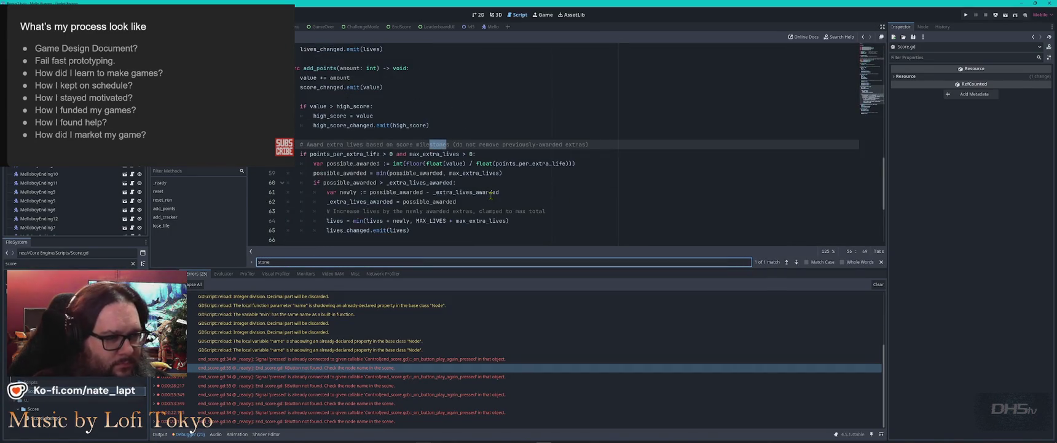
key(ctrl+a)
text(sword)
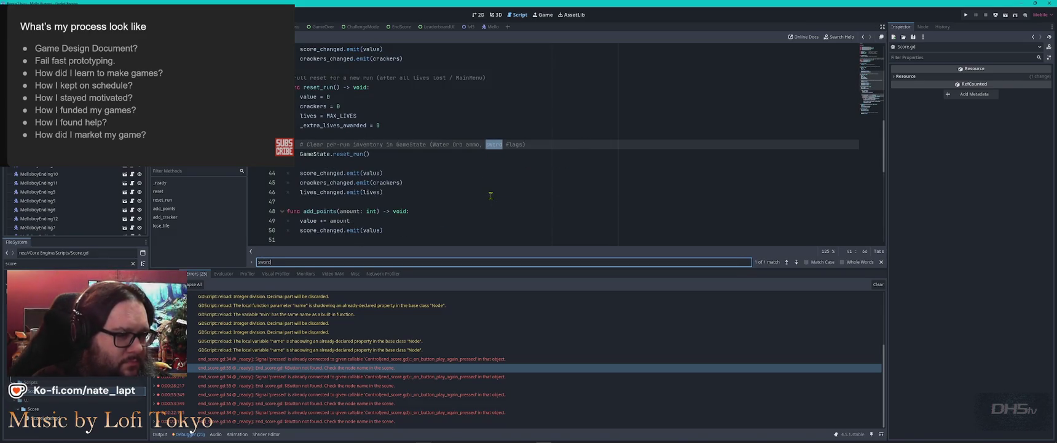
key(Escape)
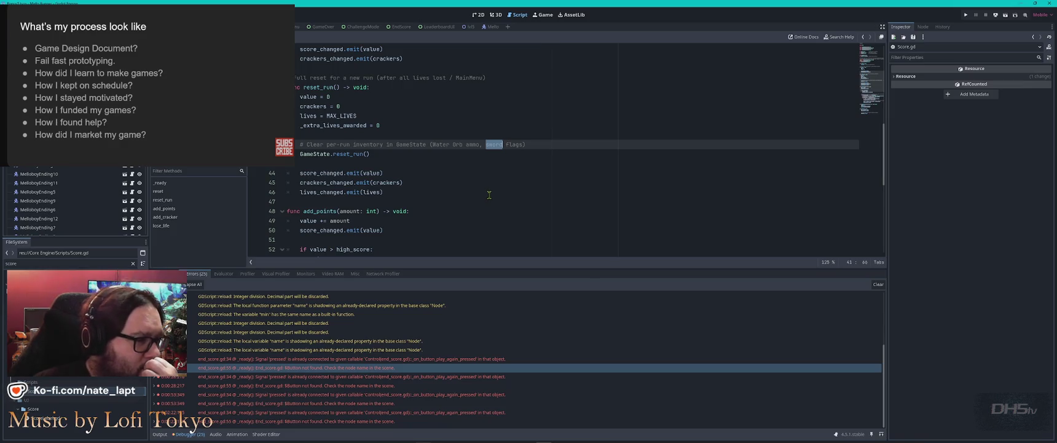
key(alt+Left)
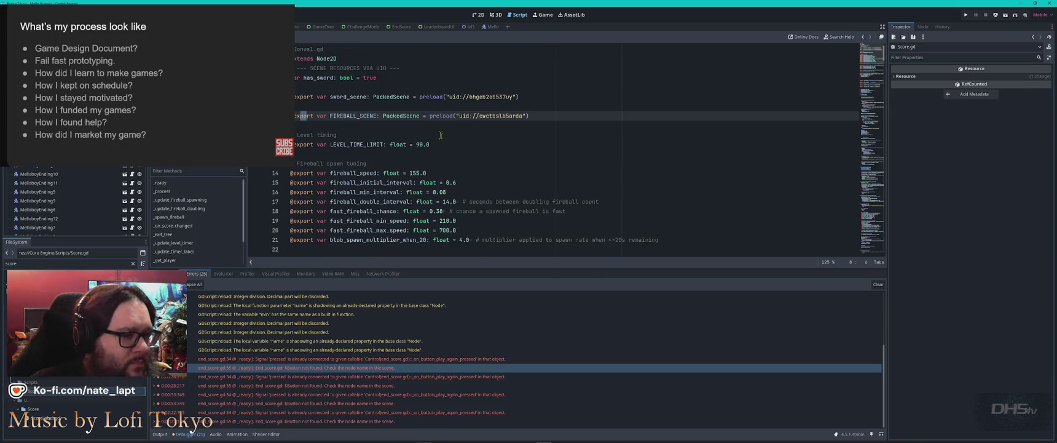
click(496, 153)
key(ctrl+f)
text(score)
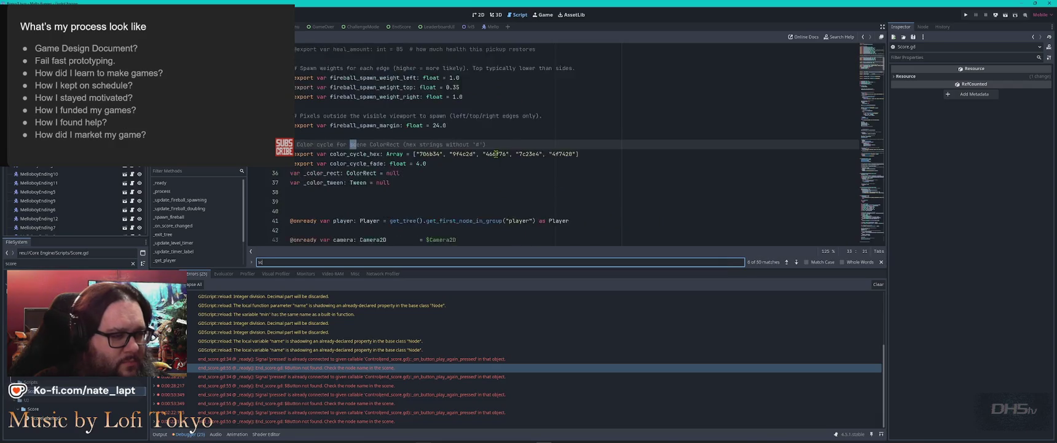
key(Return)
key(Return)
key(Return)
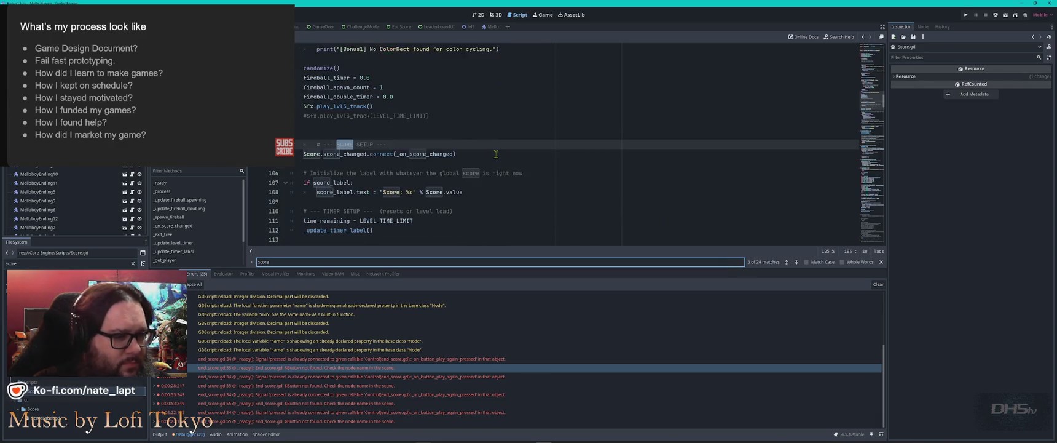
key(Return)
key(Return)
key(Return)
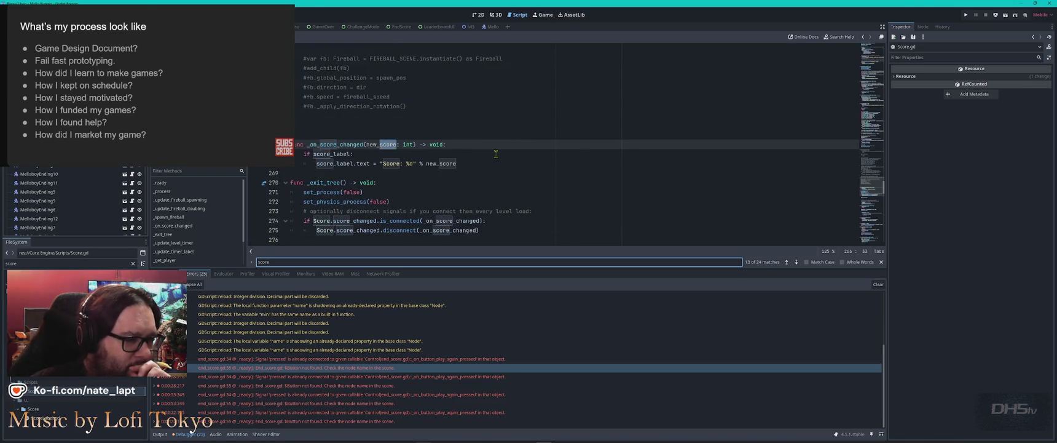
key(Return)
key(Return)
key(Return)
key(Return)
key(Return)
key(Return)
key(Return)
key(Return)
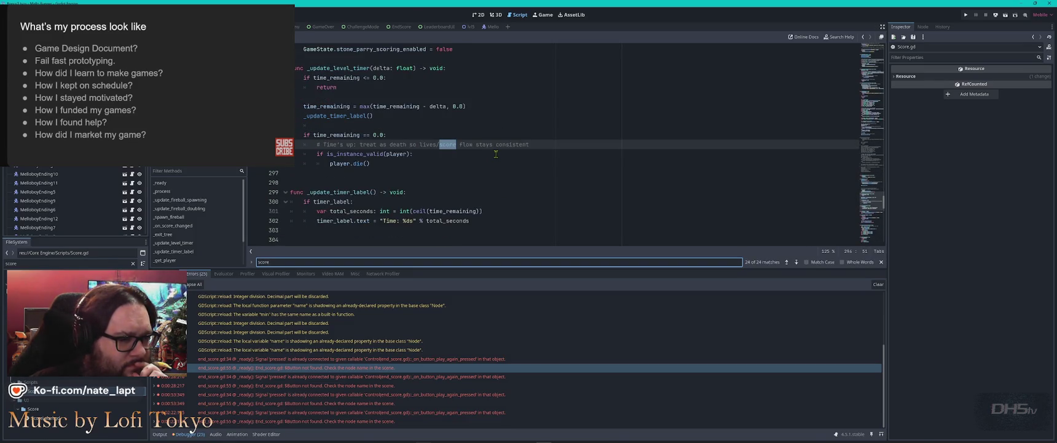
key(Escape)
key(ctrl+Home)
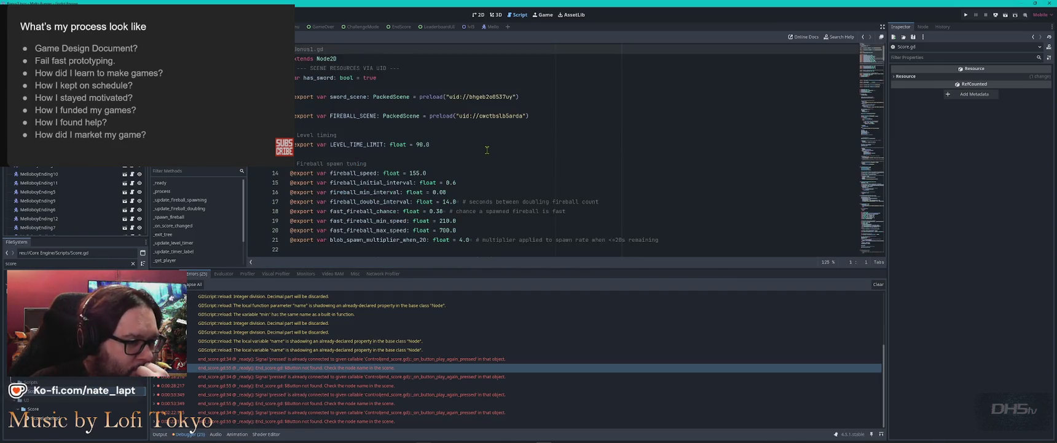
scroll(411, 121, down, 2)
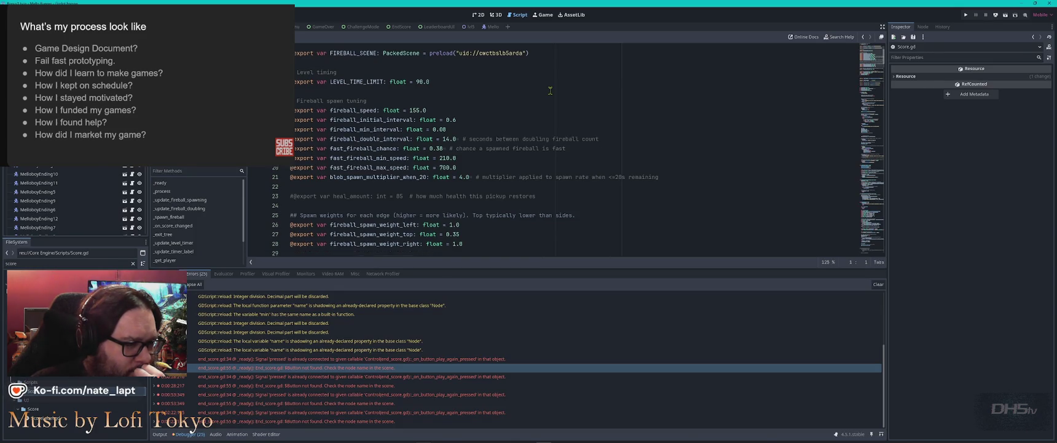
scroll(550, 90, down, 5)
scroll(550, 91, down, 4)
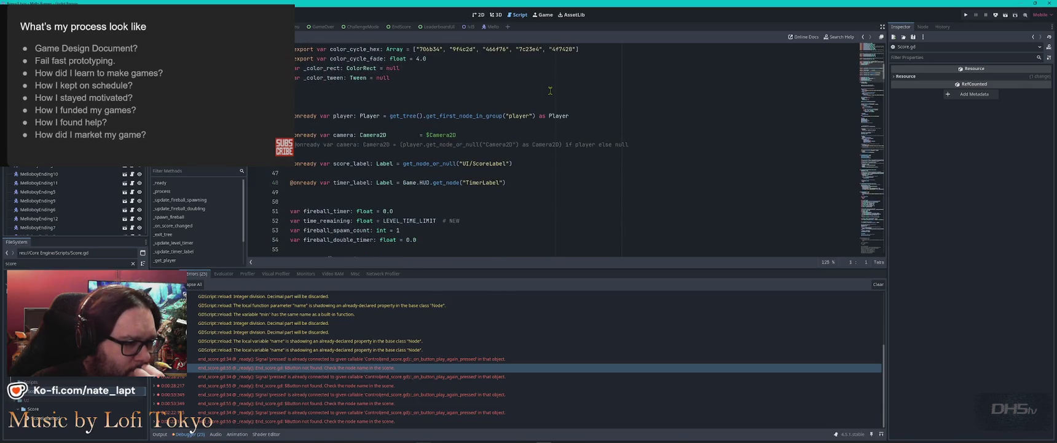
scroll(550, 90, down, 8)
scroll(550, 90, down, 8)
scroll(551, 91, down, 5)
scroll(550, 90, down, 5)
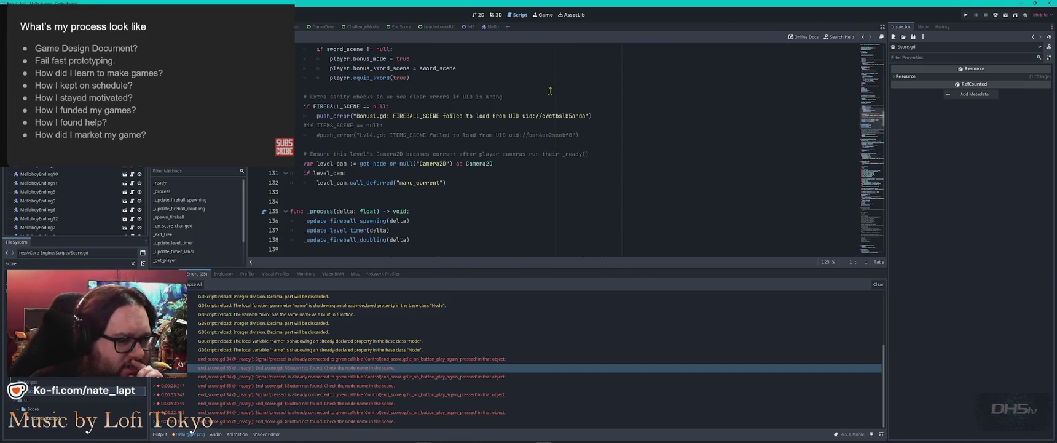
scroll(550, 90, down, 6)
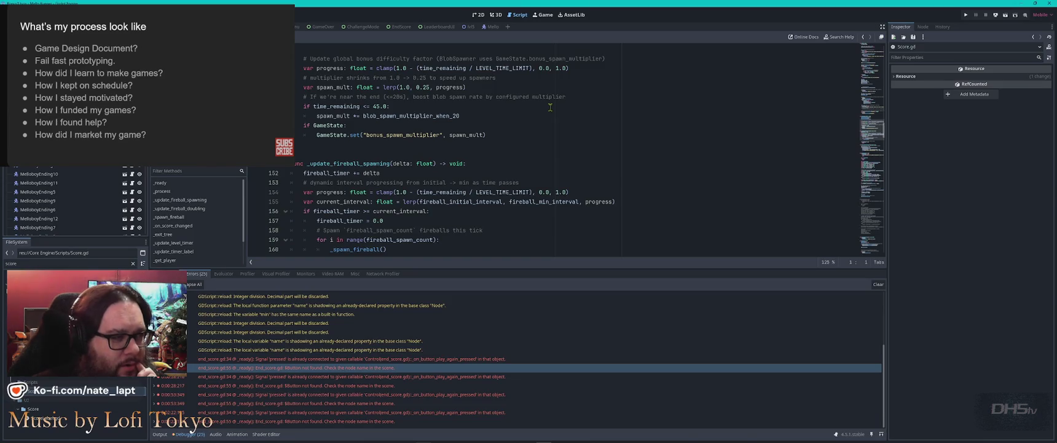
scroll(550, 107, down, 3)
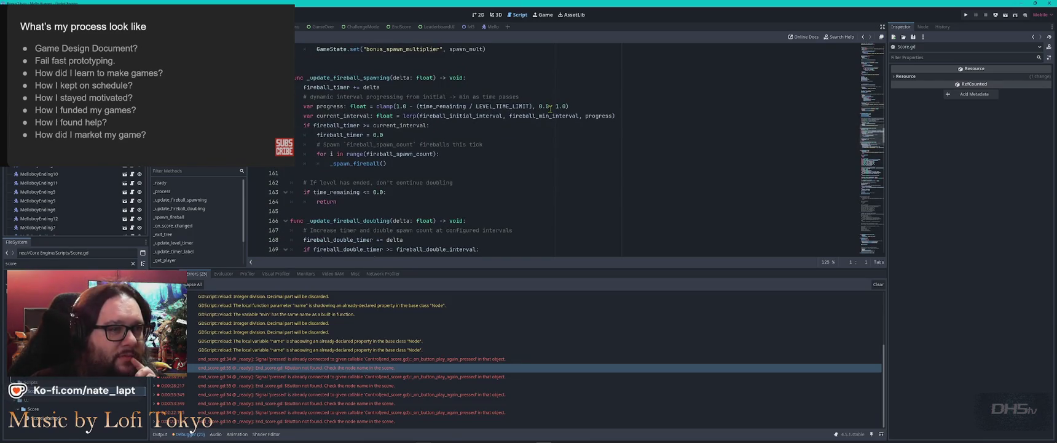
scroll(547, 116, down, 5)
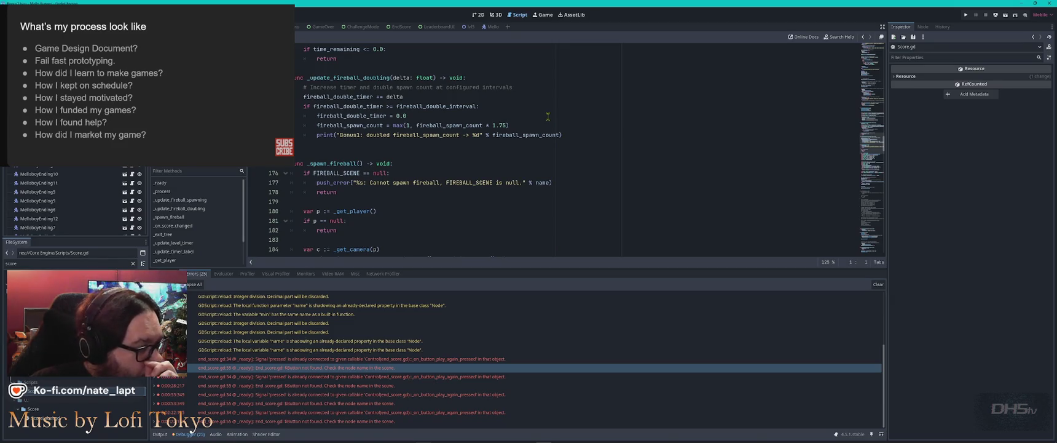
scroll(548, 116, down, 6)
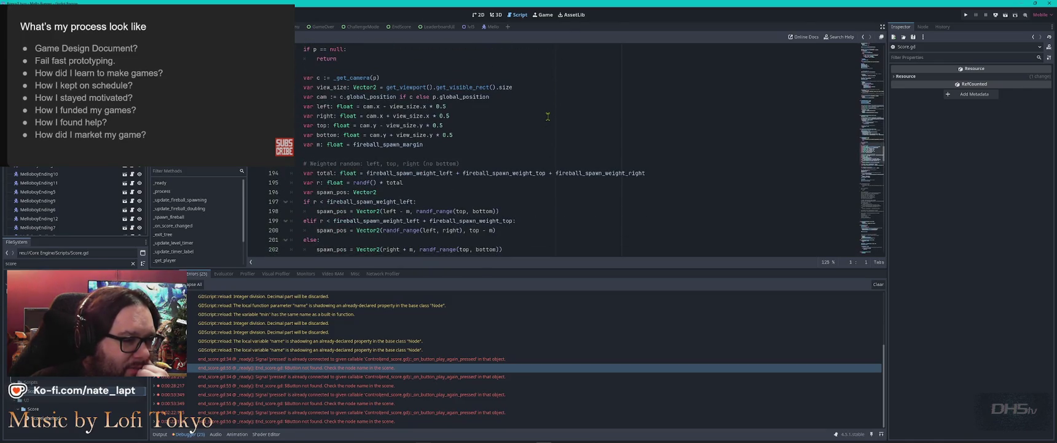
scroll(547, 116, down, 15)
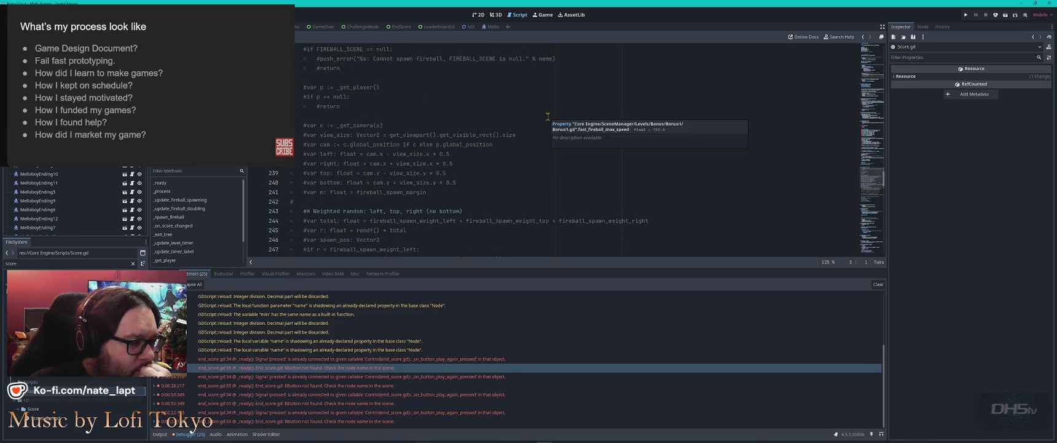
- Open stone.gd from the FileSystem filter and look up its parry_points setting before switching to VS Code
click(10, 263)
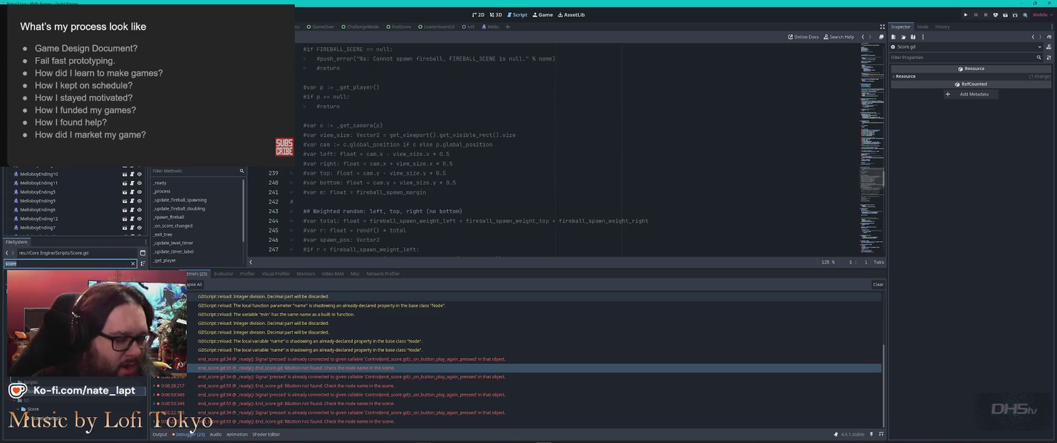
text(stone)
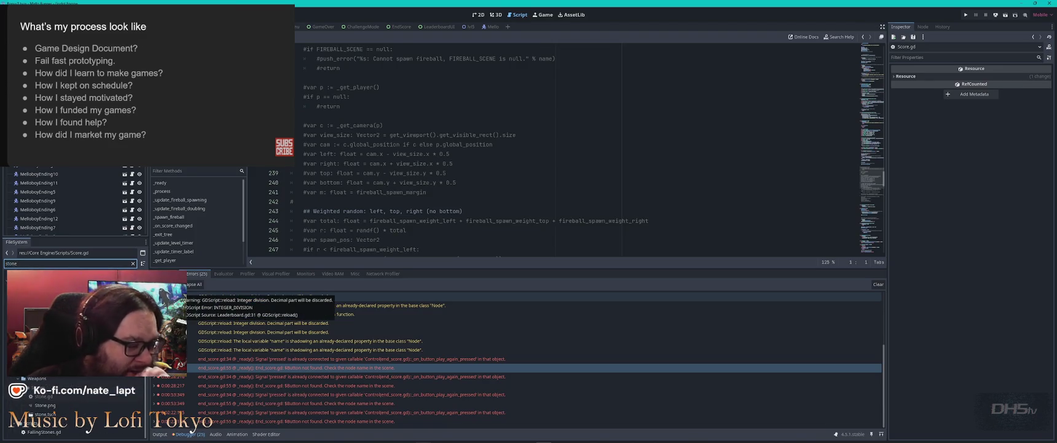
click(54, 398)
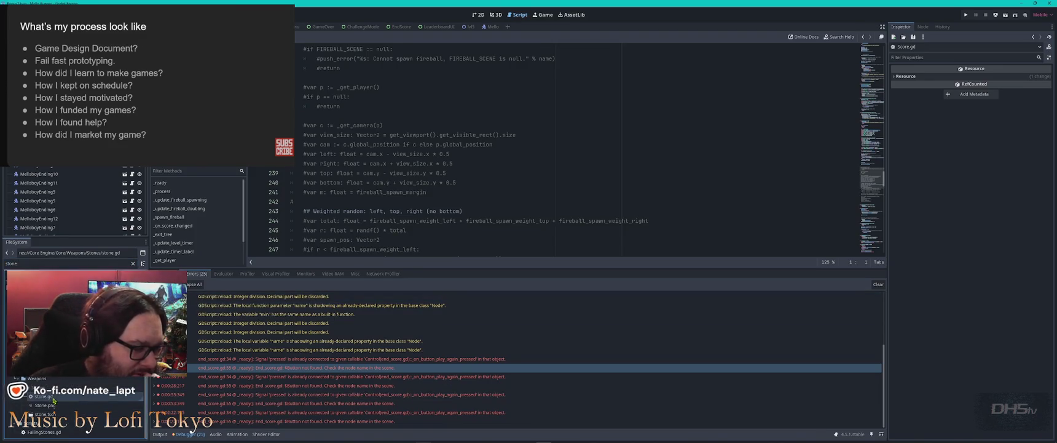
double_click(53, 397)
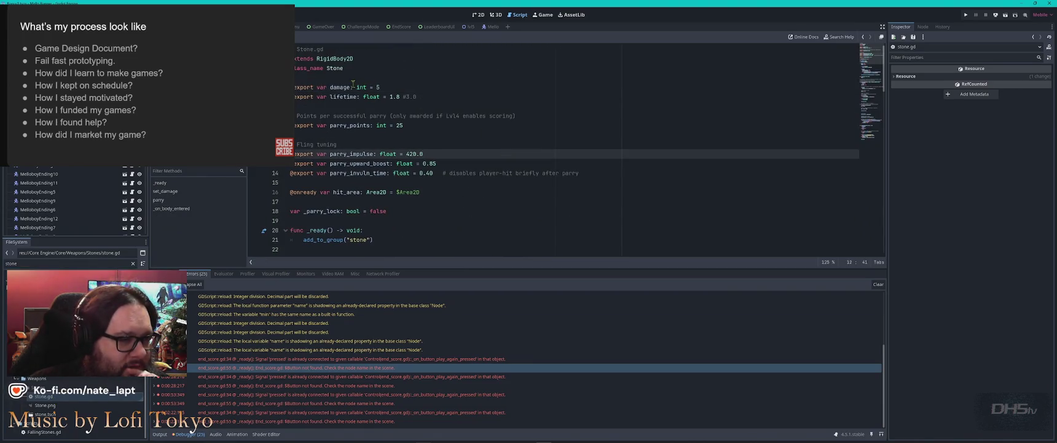
click(421, 125)
double_click(350, 125)
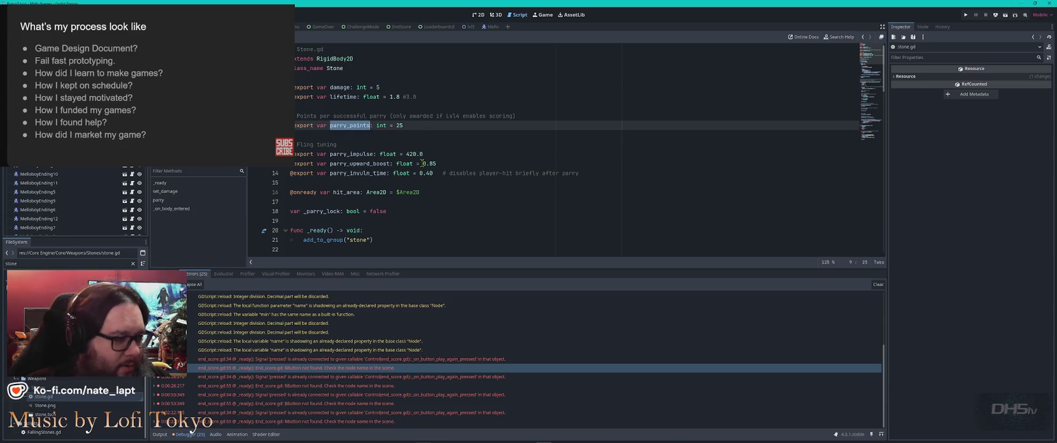
text(parry_points)
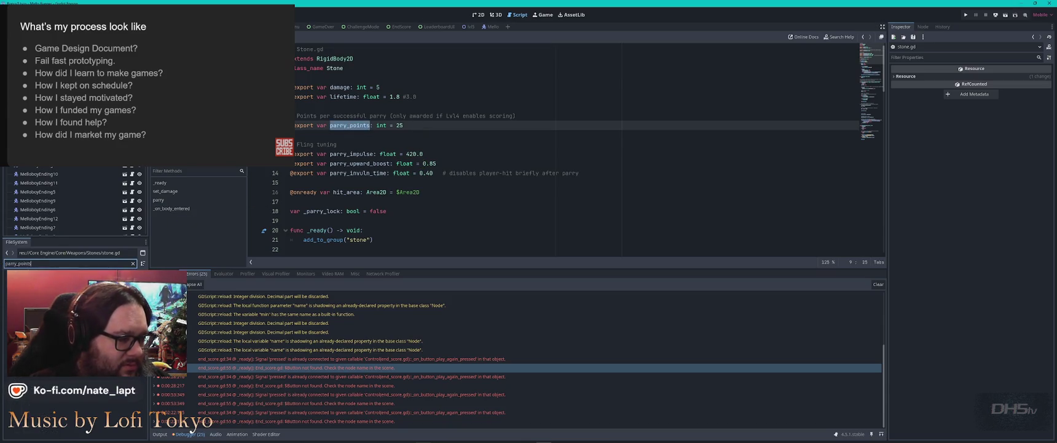
key(ctrl+a)
key(ctrl+c)
key(BackSpace)
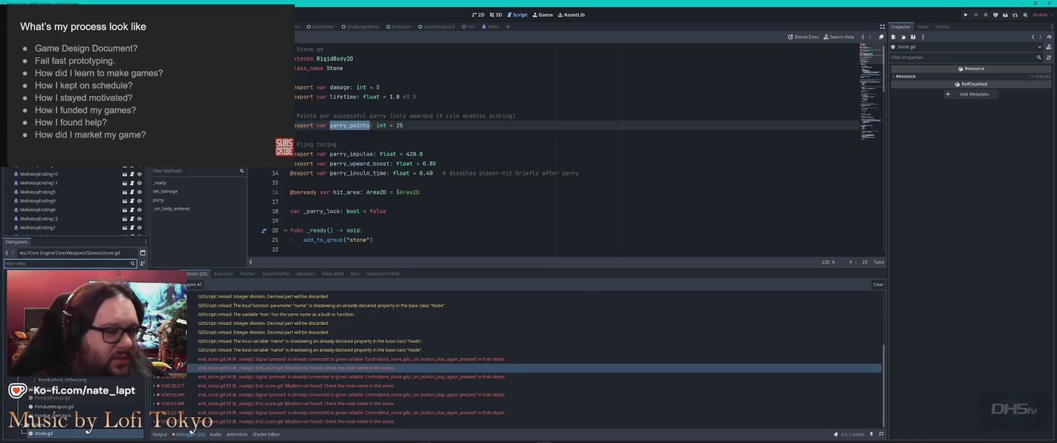
key(alt+Tab)
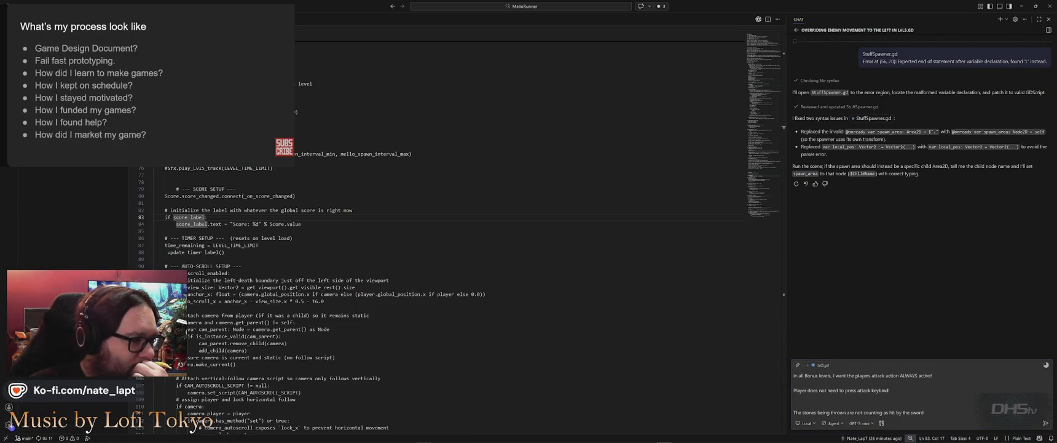
- Inspect the parry_points scoring edits in SwordWeapon.gd and SwordWeaponEnd.gd, then return to lvl5.gd and Godot
key(ctrl+Tab)
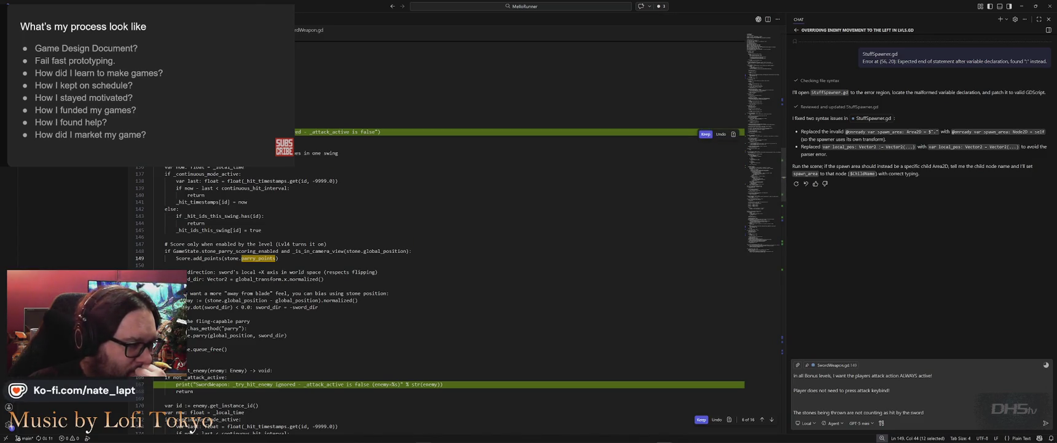
key(ctrl+Tab)
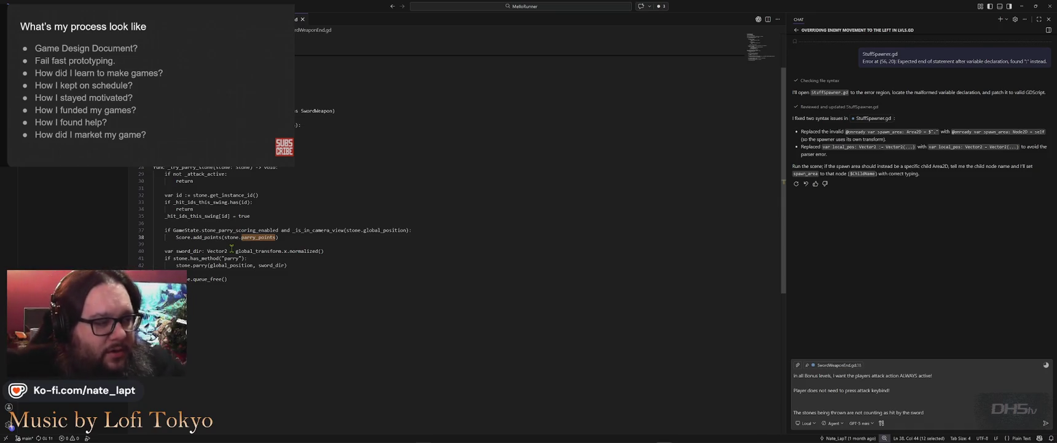
scroll(232, 247, up, 3)
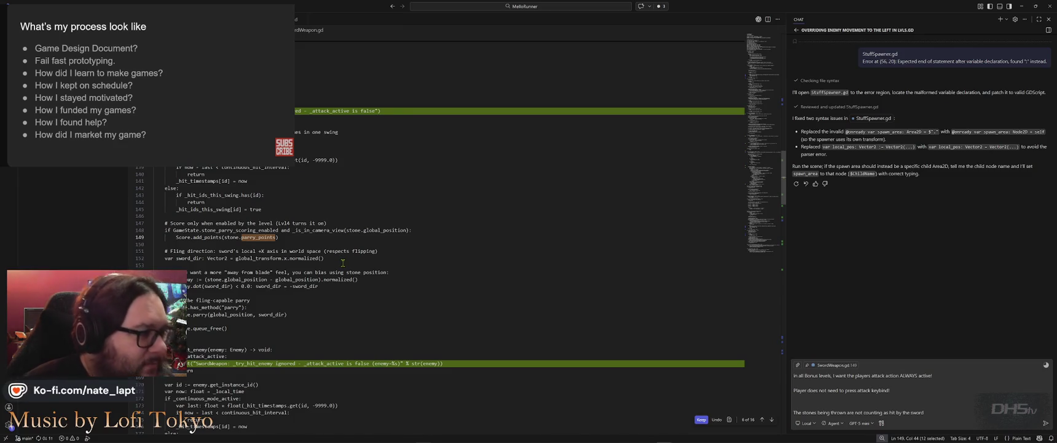
key(ctrl+Tab)
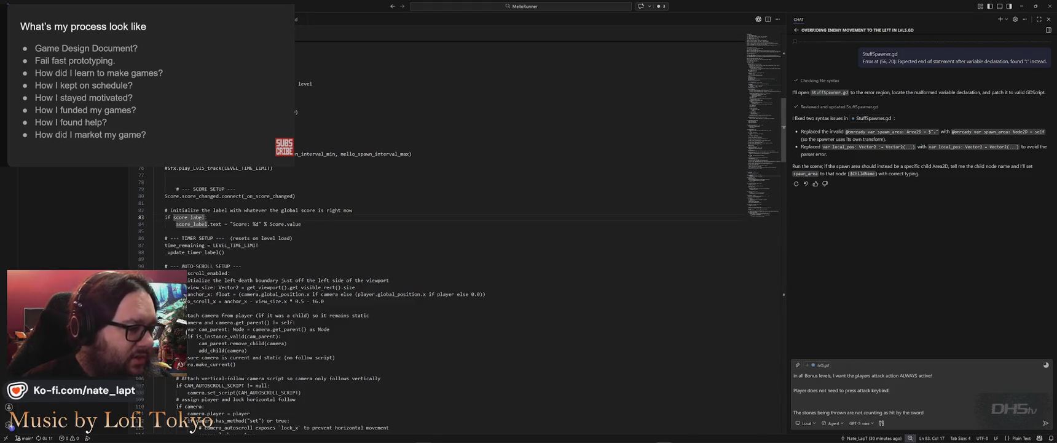
scroll(338, 132, up, 15)
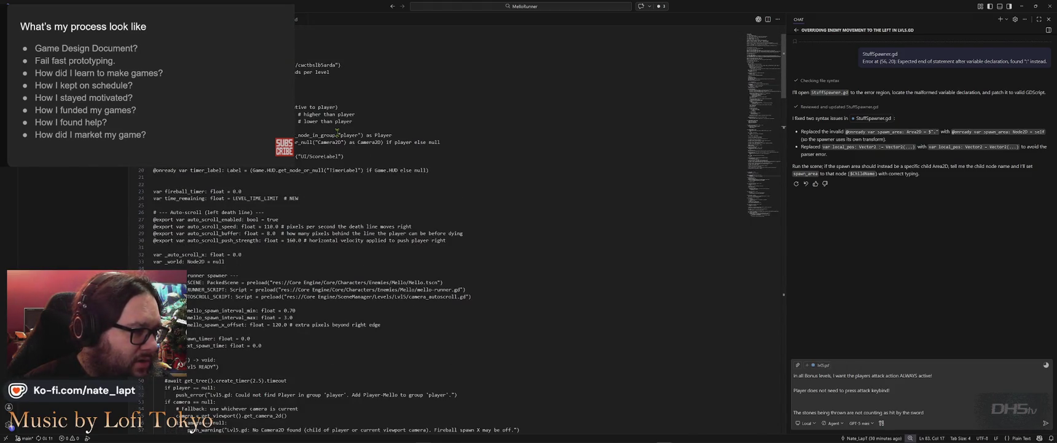
click(364, 72)
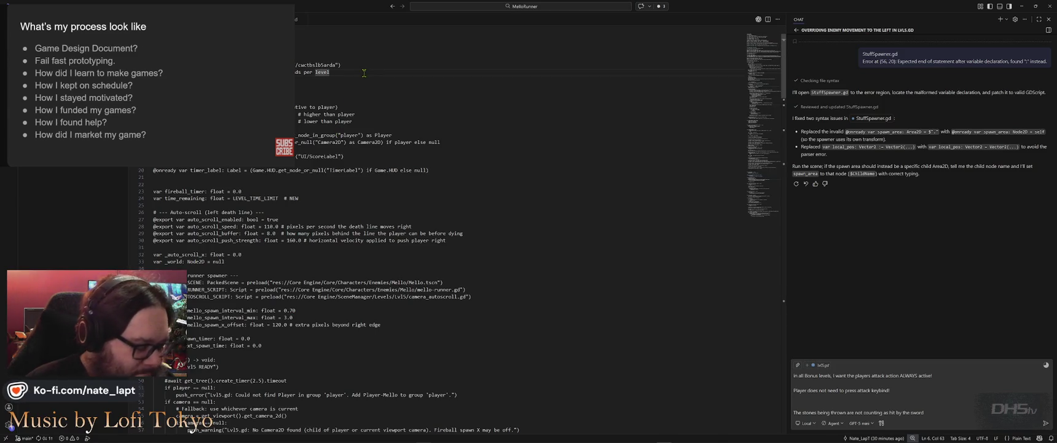
key(alt+Tab)
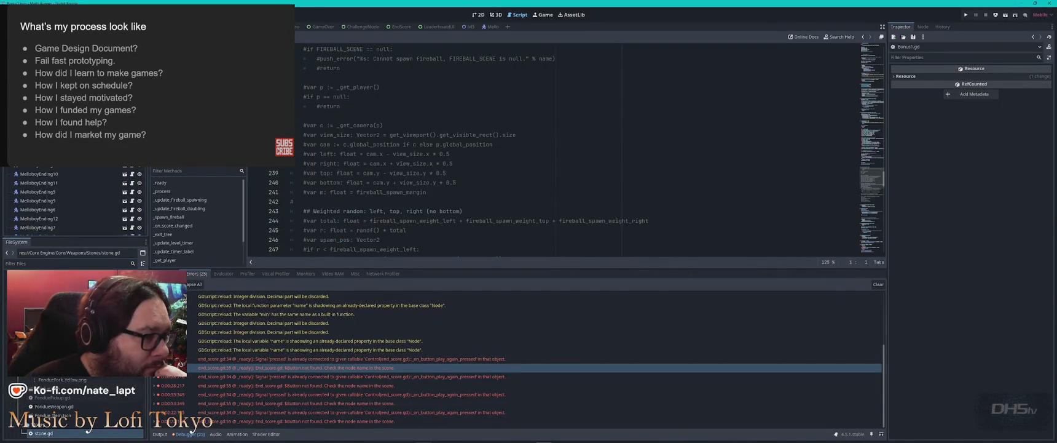
- Check at the top of Godot's Bonus1.gd that has_sword starts as true, then return to VS Code
scroll(370, 126, up, 20)
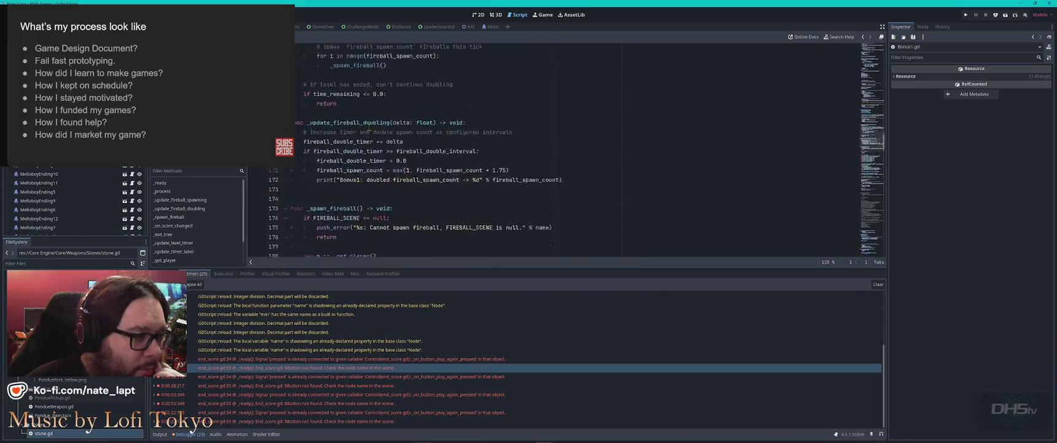
scroll(371, 126, up, 20)
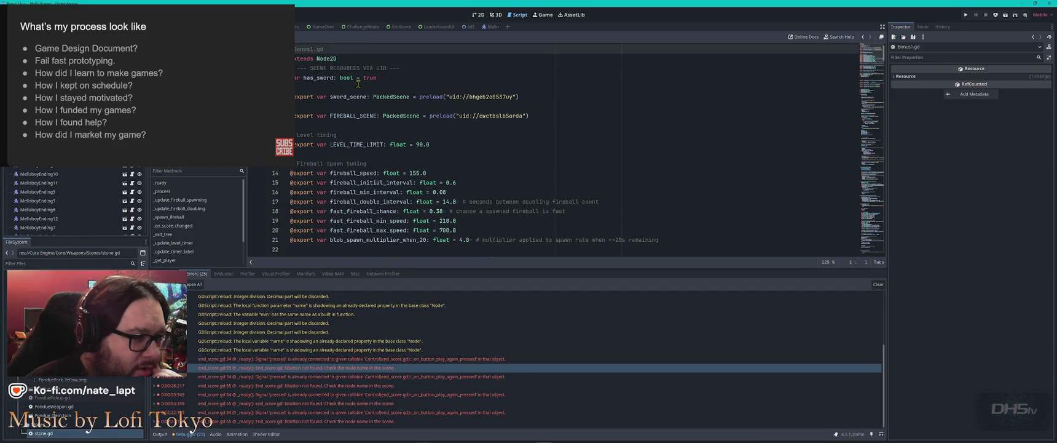
scroll(384, 103, down, 5)
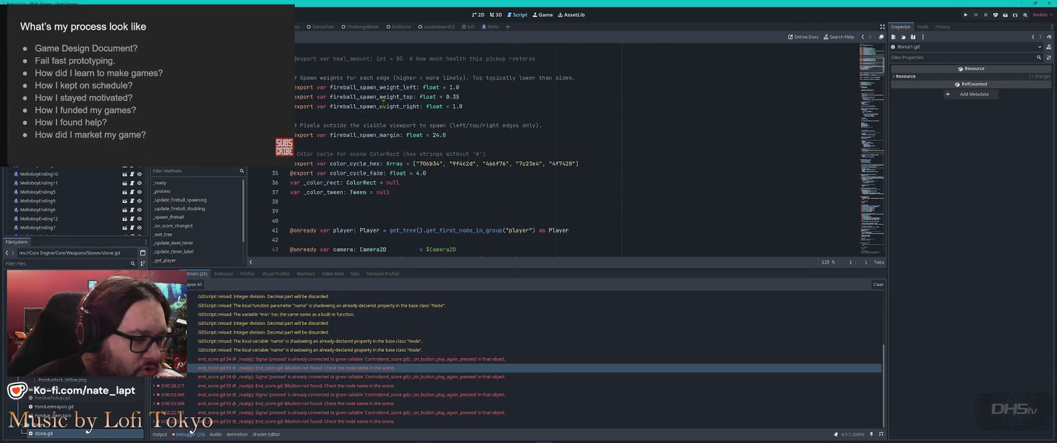
scroll(383, 103, down, 3)
scroll(384, 103, up, 8)
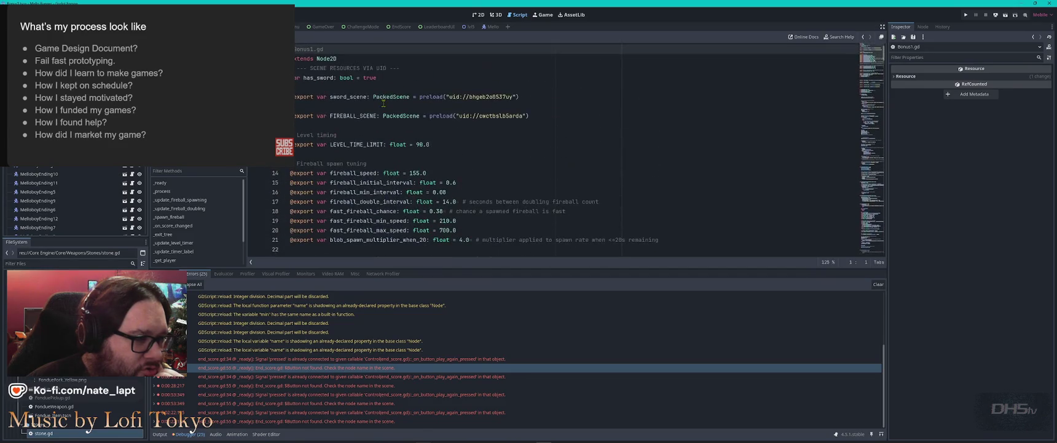
key(alt+Tab)
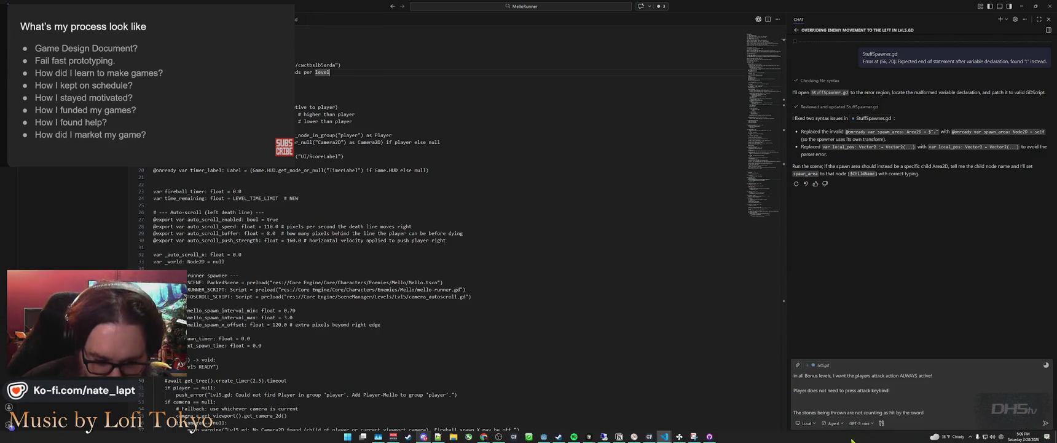
- Revise the chat prompt to read 'thrown in Bonus' and name parry_points in the stones sentence
click(849, 412)
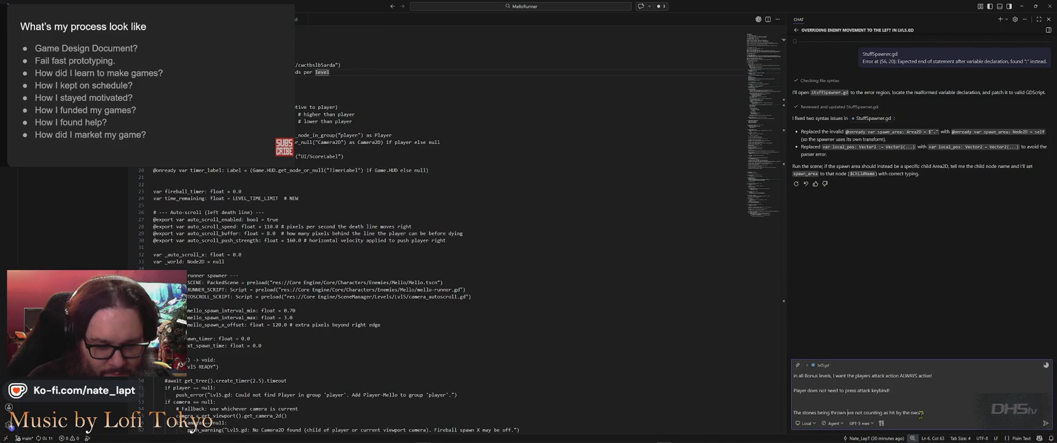
text(in Bonus)
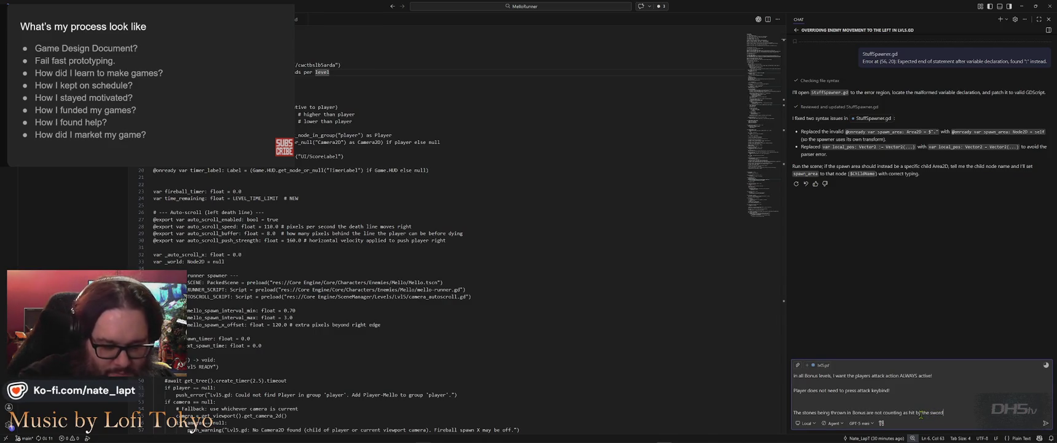
key(End)
key(shift+Return)
key(shift+Return)
text(parry_points)
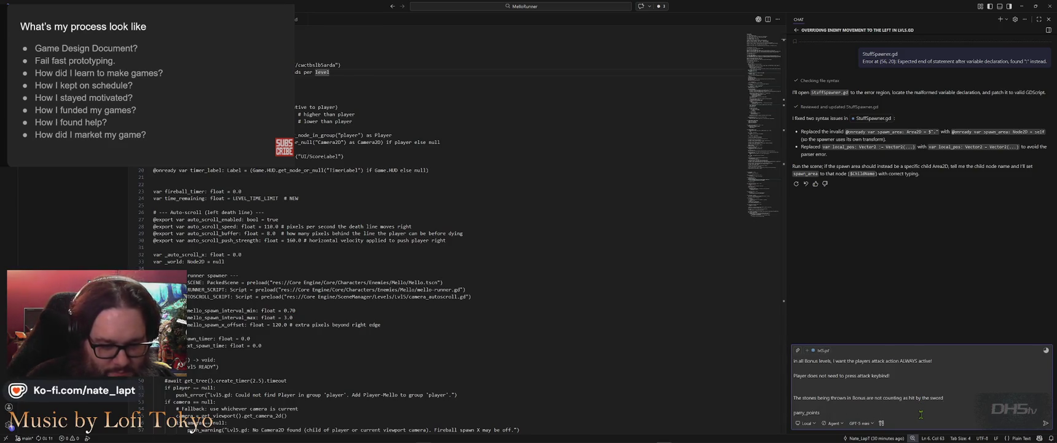
key(ctrl+z)
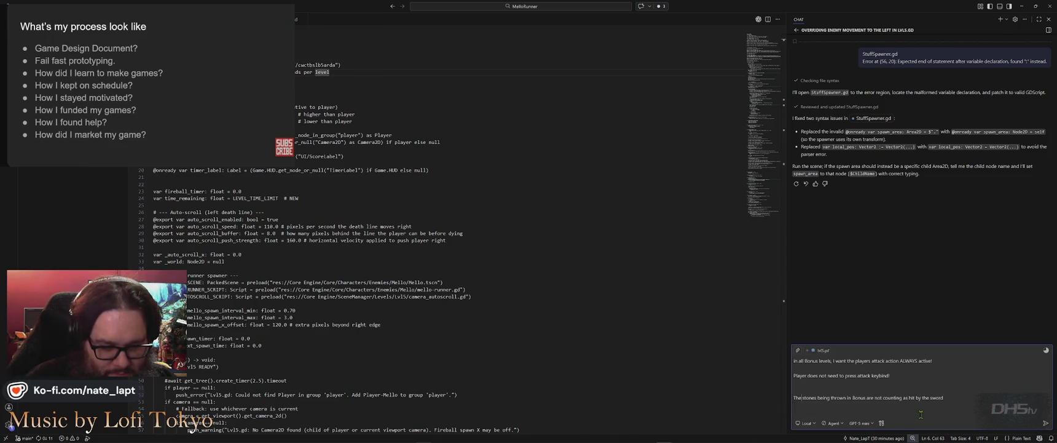
key(ctrl+v)
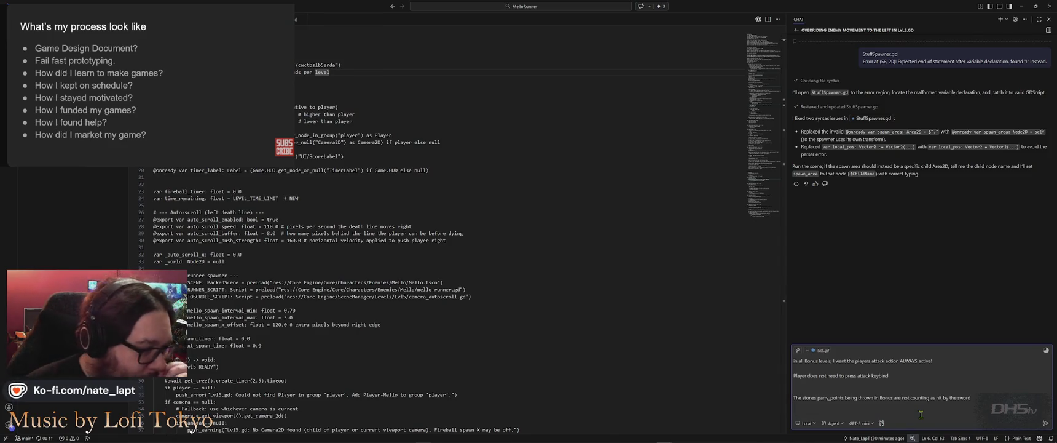
click(314, 268)
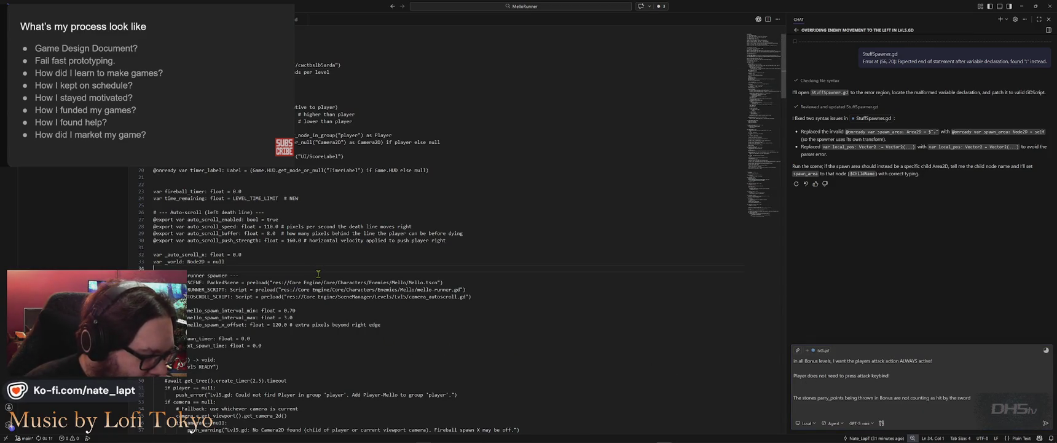
scroll(317, 270, down, 3)
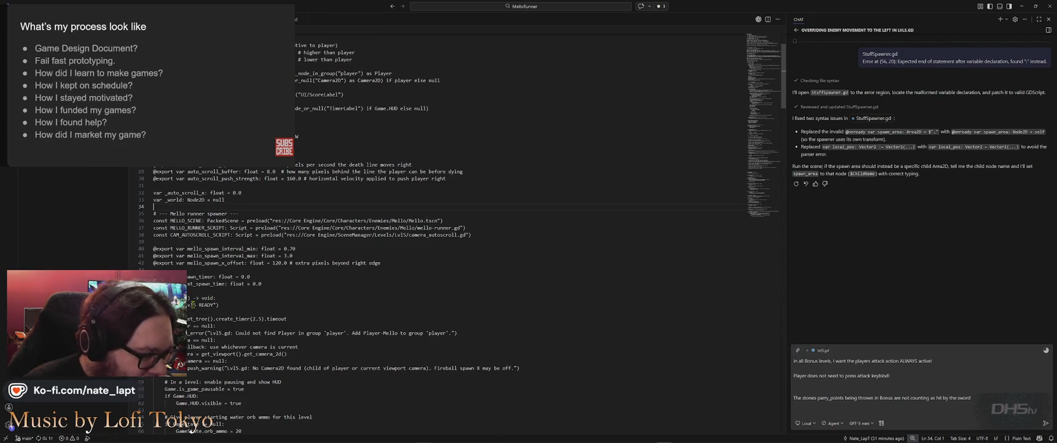
- Search lvl5.gd for 'lvl' and step through the matches to the Lvl5 music track on line 76
click(310, 234)
key(ctrl+f)
text(lvl)
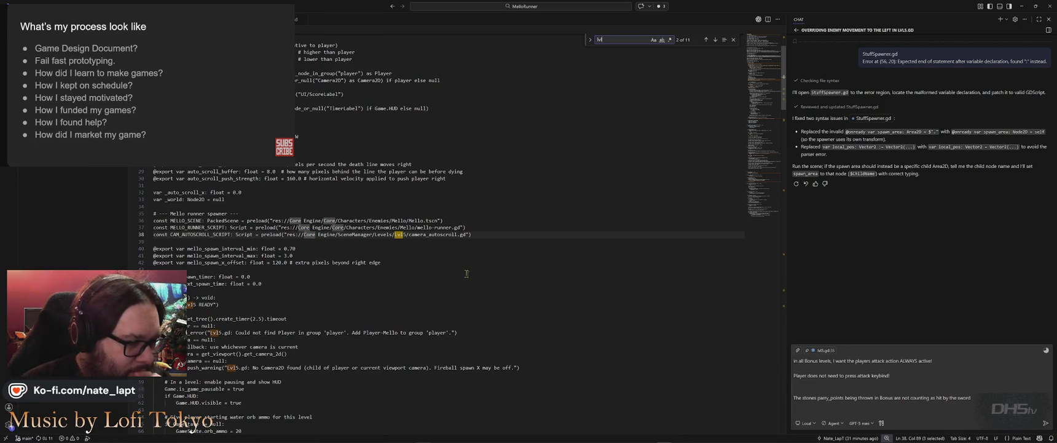
scroll(502, 244, up, 3)
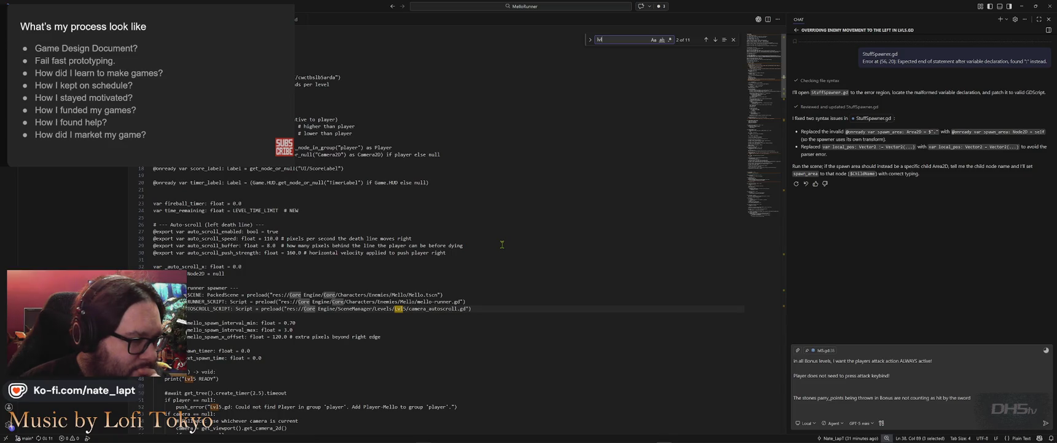
click(716, 39)
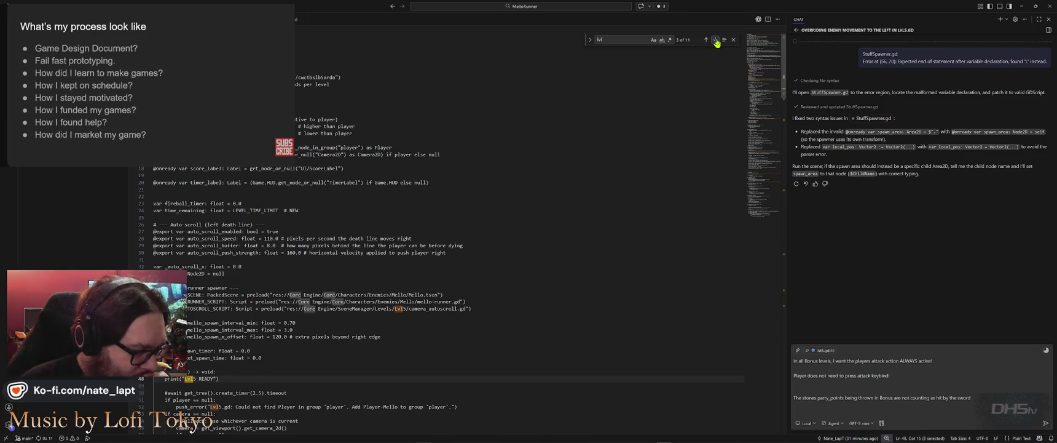
click(715, 39)
click(716, 39)
click(715, 39)
click(716, 39)
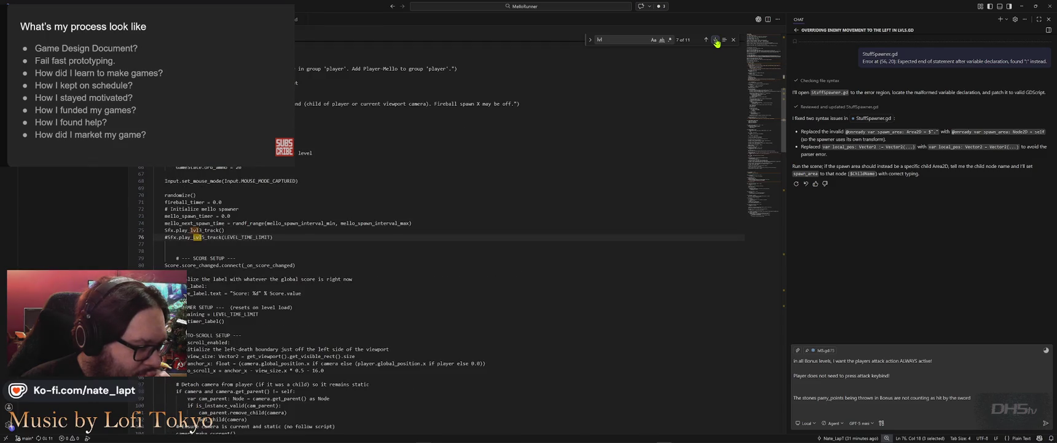
click(716, 41)
click(706, 40)
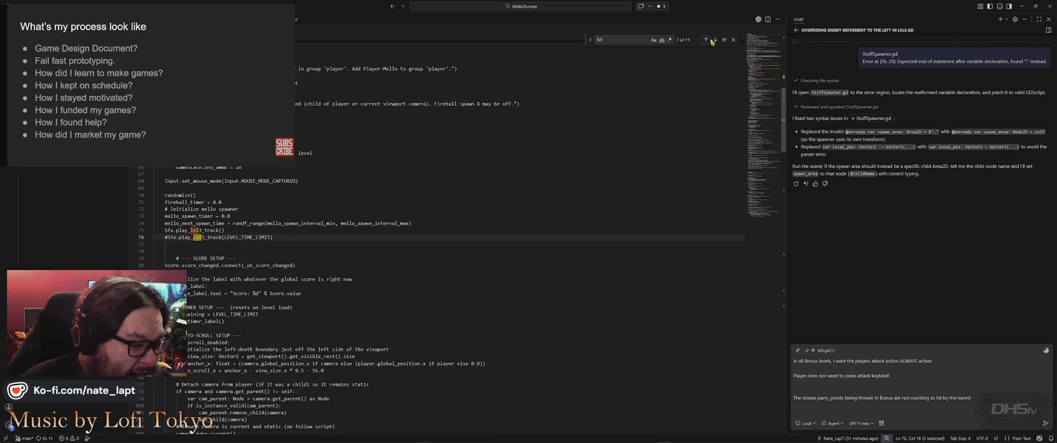
- Continue through the lvl matches on lines 138 and 195 to the line-227 scene change, then return to the top
click(707, 40)
click(716, 40)
click(716, 41)
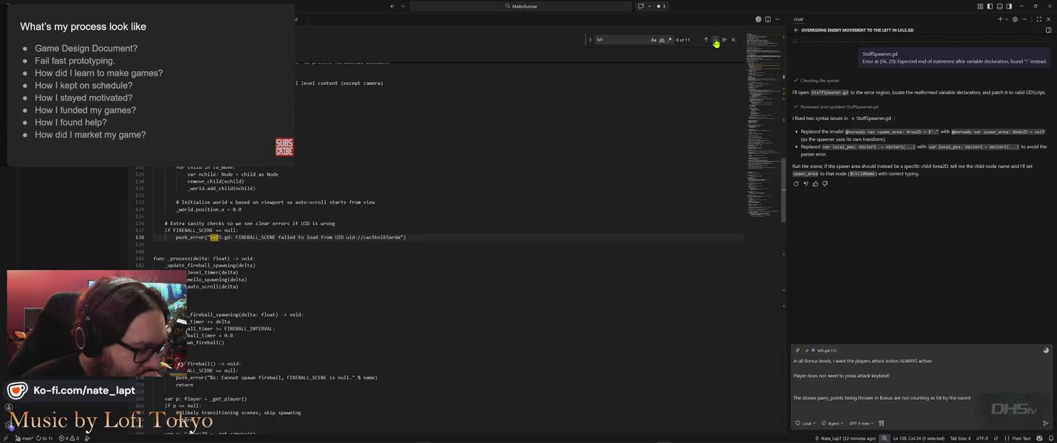
click(715, 40)
click(716, 41)
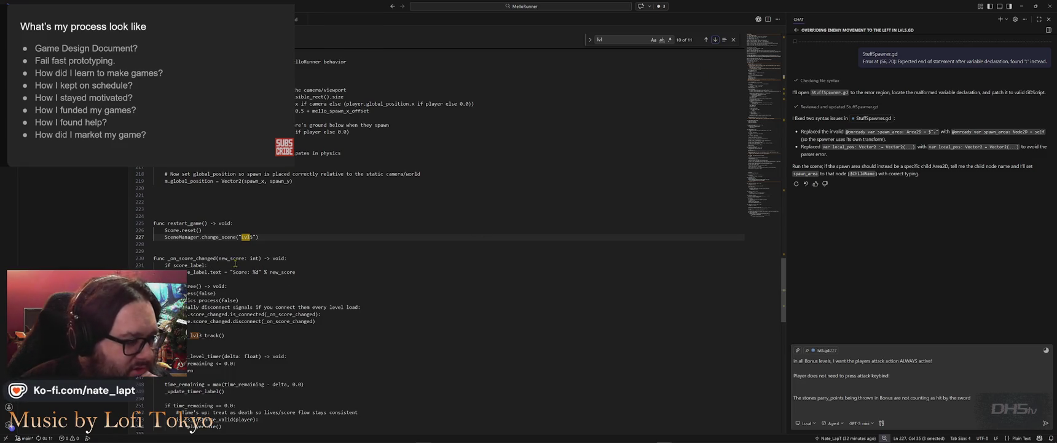
click(265, 238)
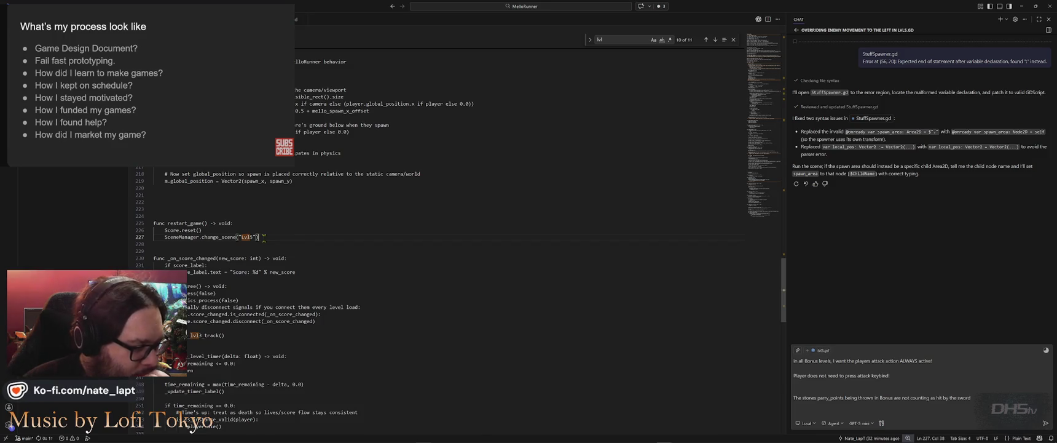
scroll(263, 238, down, 10)
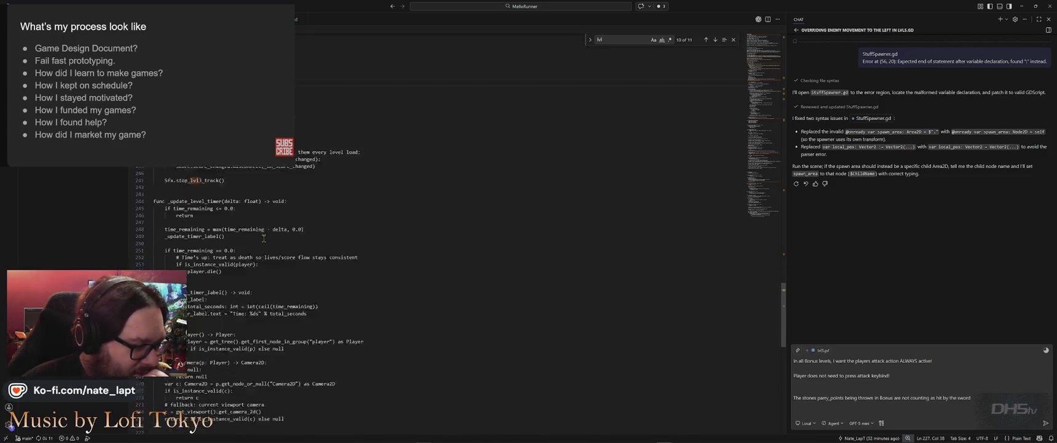
scroll(265, 238, down, 5)
scroll(264, 238, up, 6)
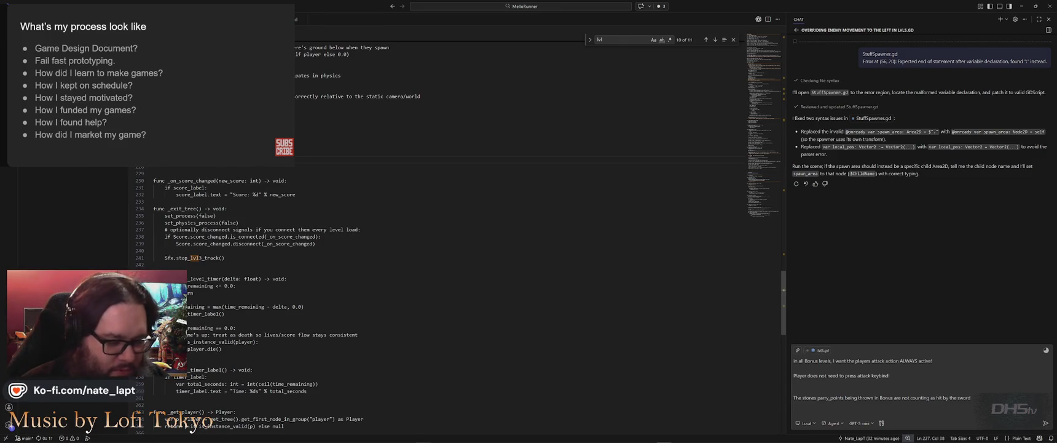
key(ctrl+Home)
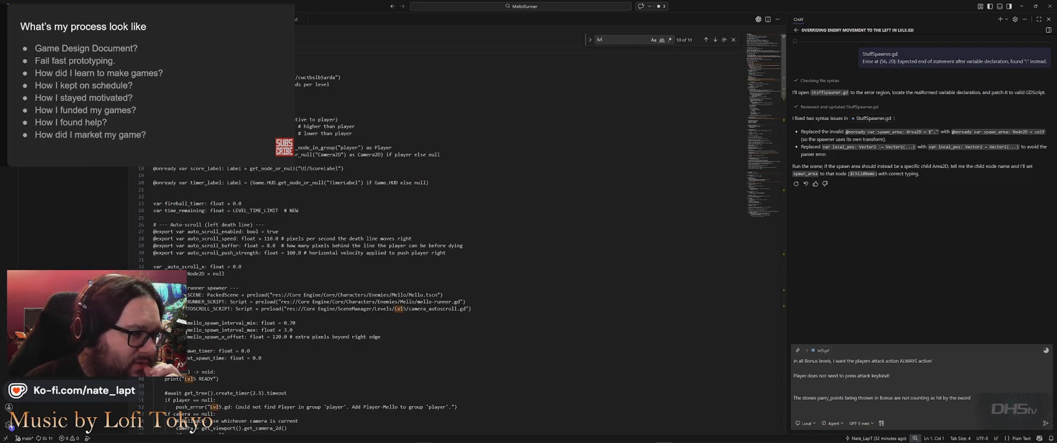
key(End)
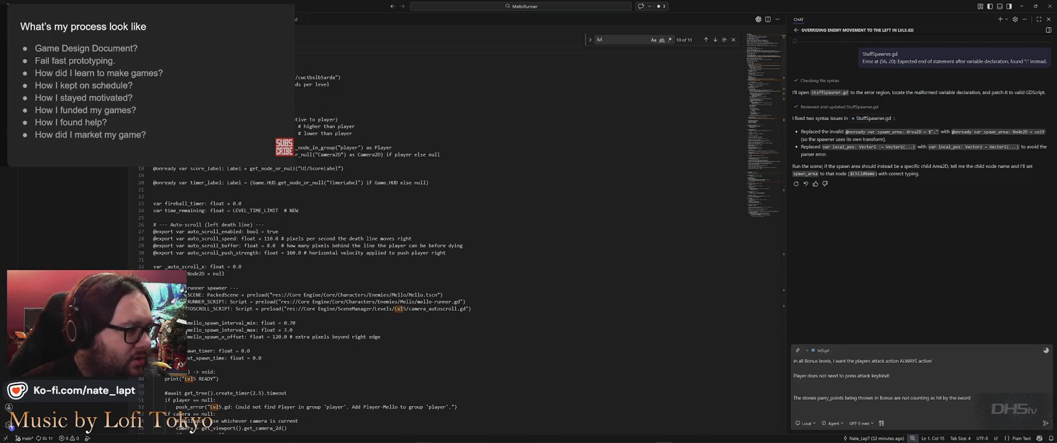
scroll(58, 226, up, 5)
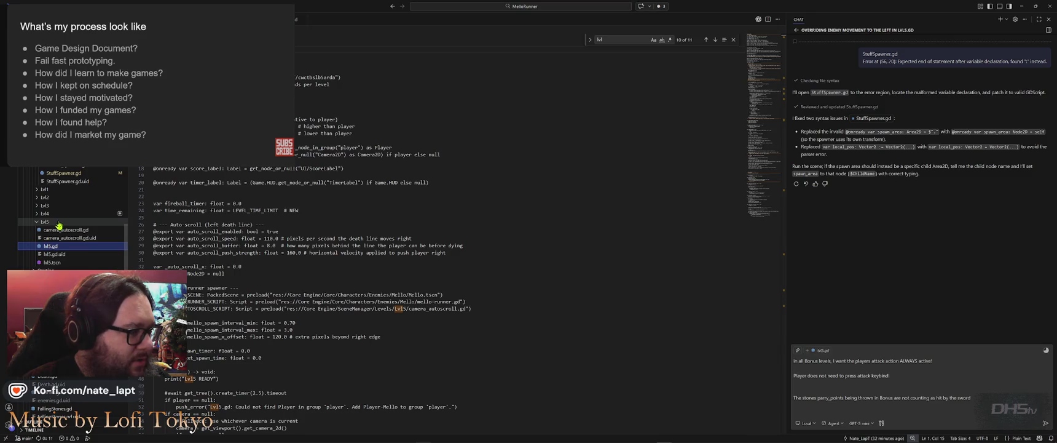
- Compare the opening declarations of lvl5.gd and Bonus1.gd, and paste new lines near Bonus1.gd's top
scroll(58, 226, up, 3)
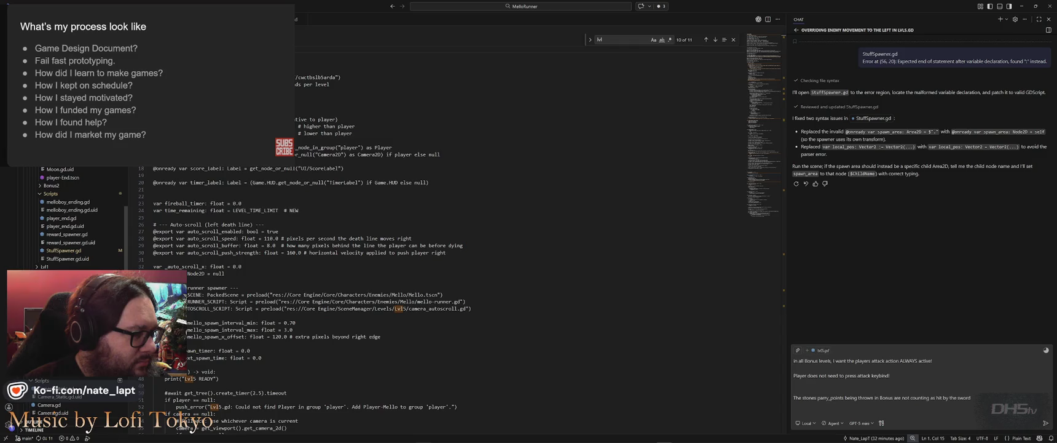
key(ctrl+Tab)
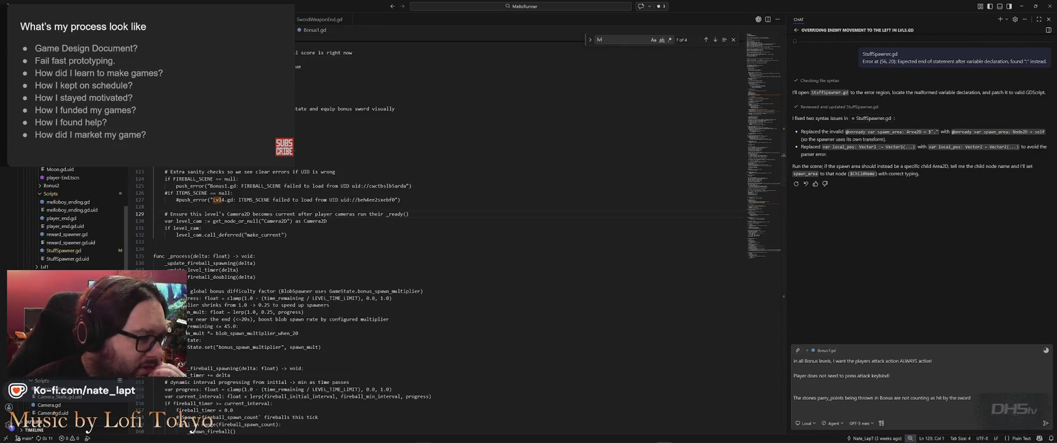
scroll(331, 104, up, 20)
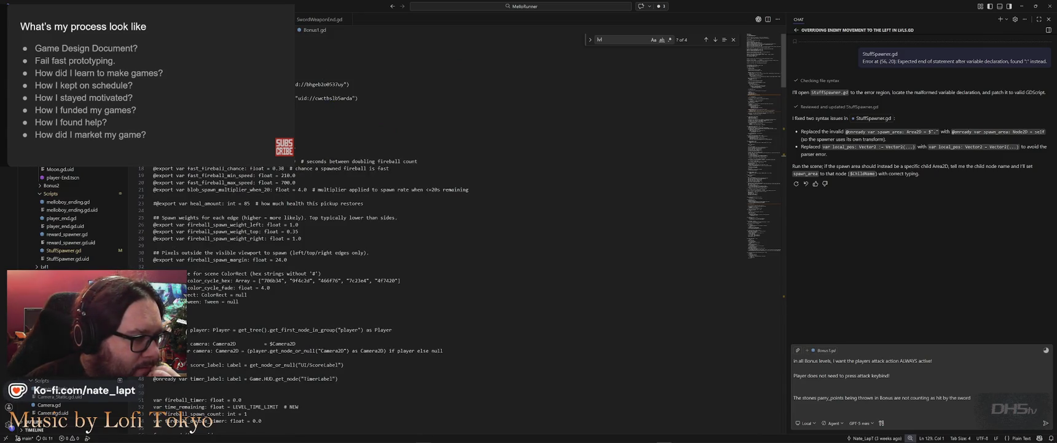
click(203, 57)
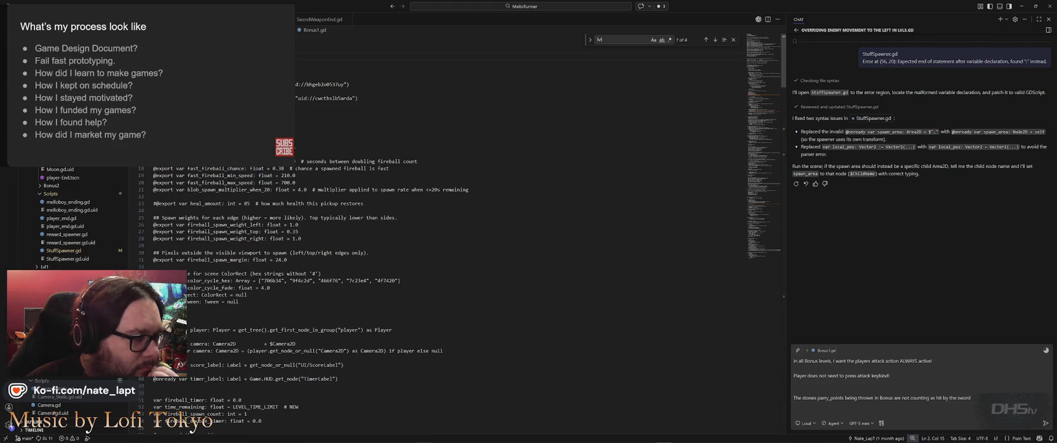
key(ctrl+w)
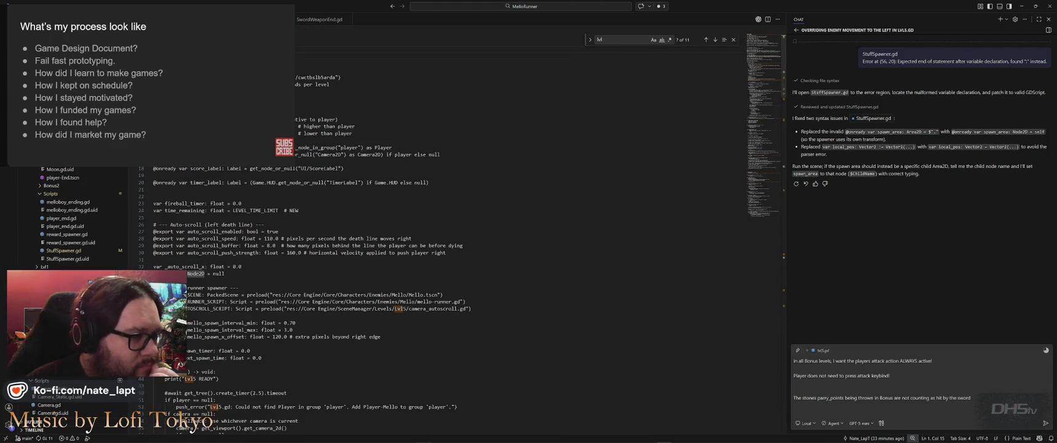
key(shift+Down)
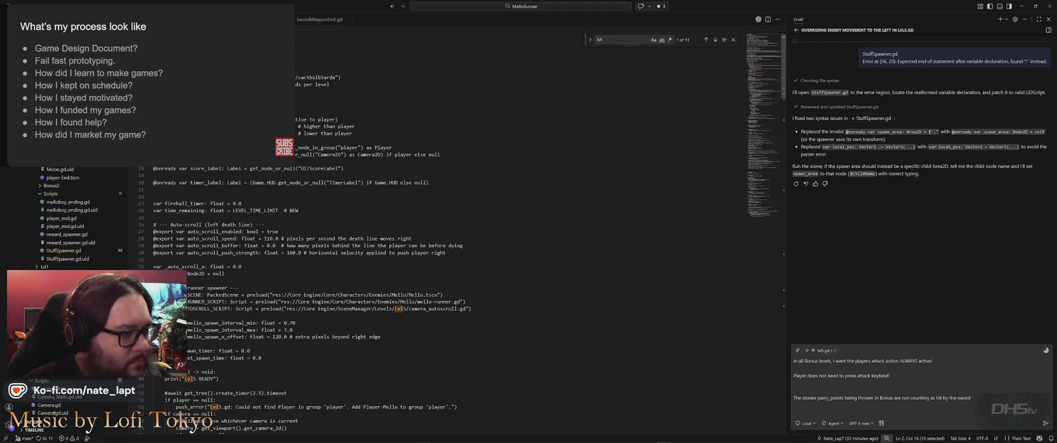
key(ctrl+Tab)
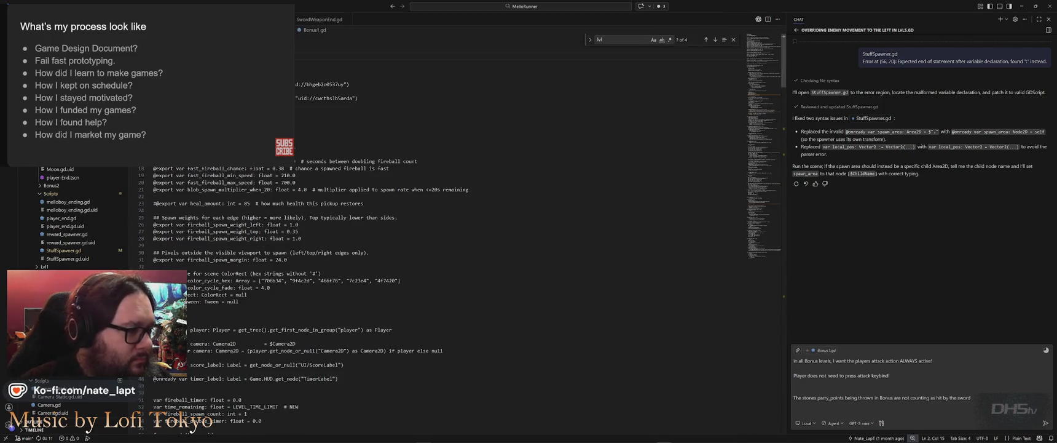
key(ctrl+v)
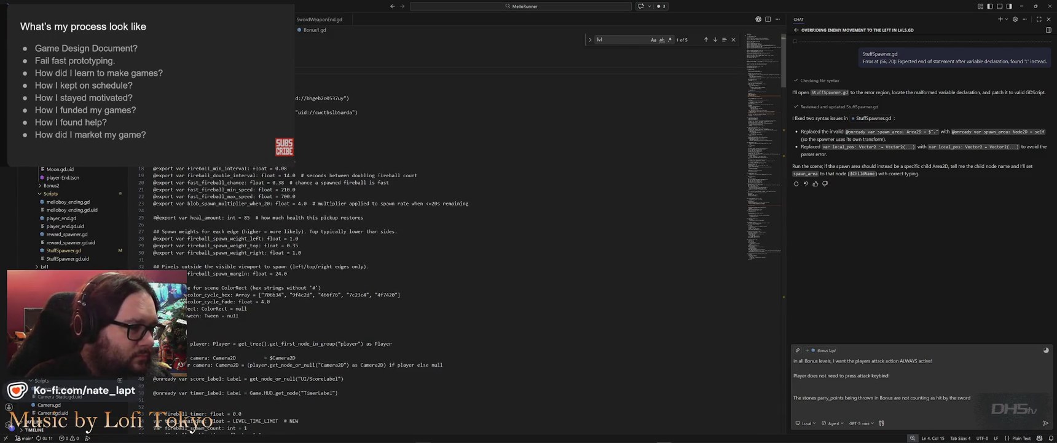
- Finish the class_name Bonus1 declaration near the top of Bonus1.gd
text(func)
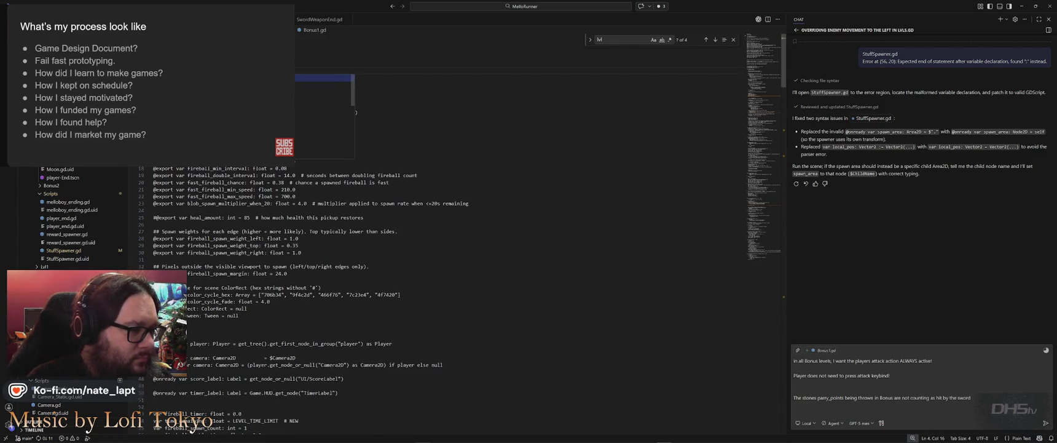
key(Escape)
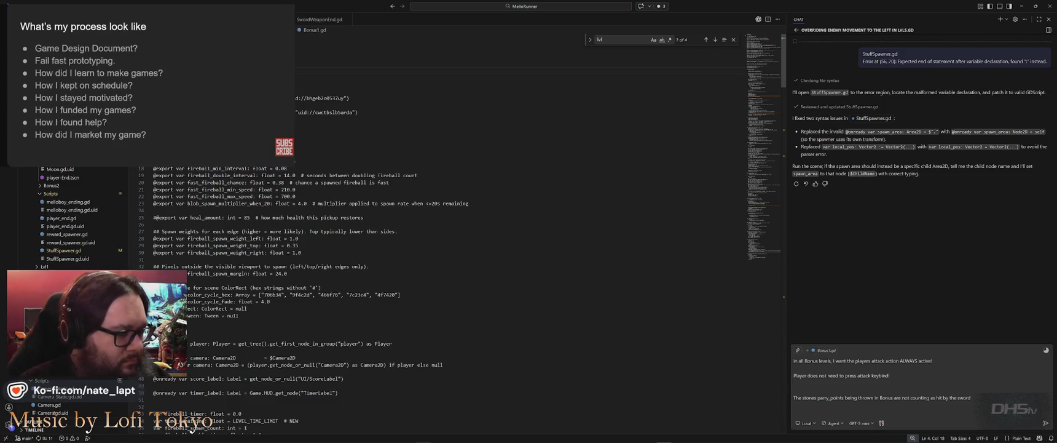
key(shift+Home)
key(ctrl+f)
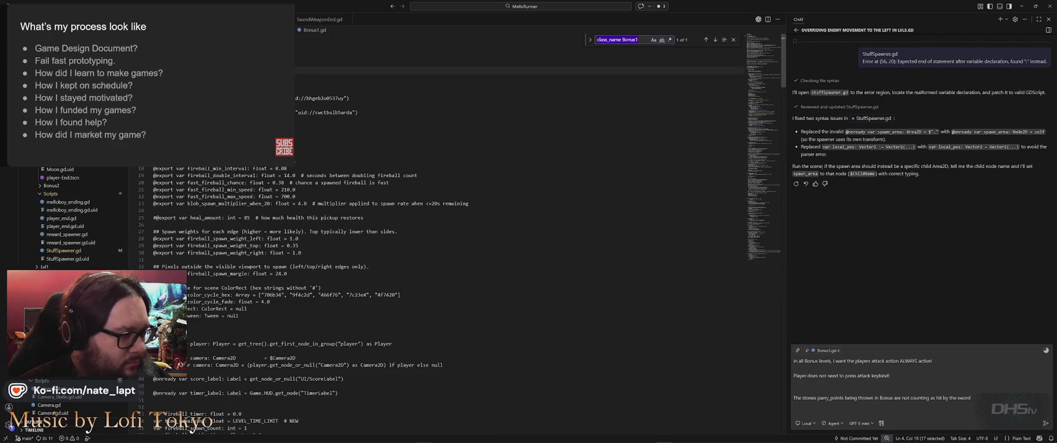
key(Escape)
scroll(440, 234, down, 1)
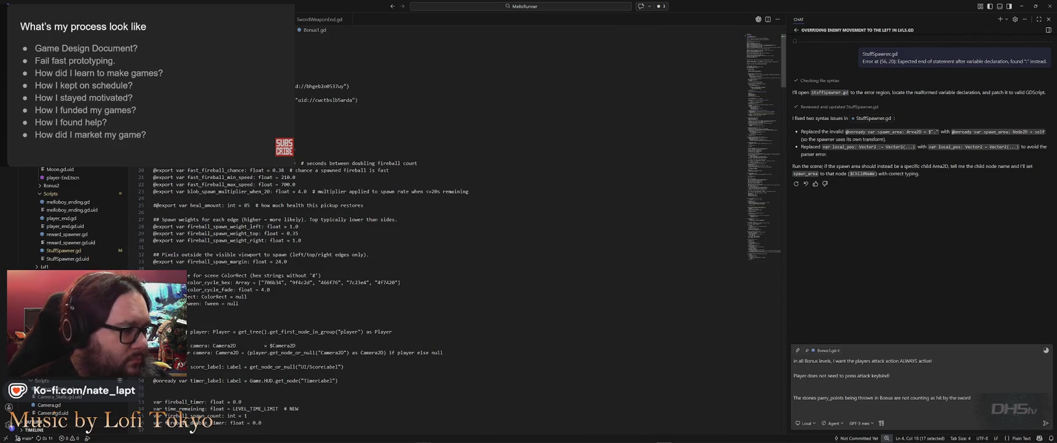
key(Up)
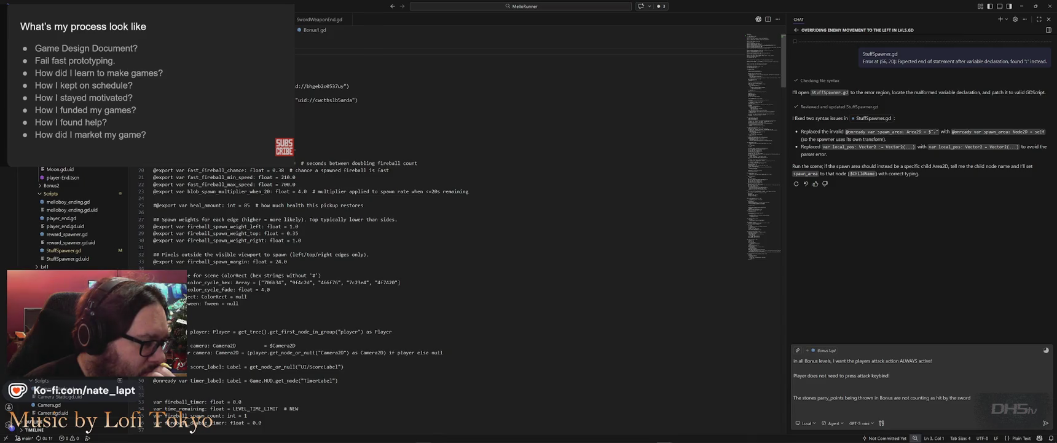
- Search Bonus1.gd for 'score' to reach the SCORE SETUP section, then for 'parry'
key(ctrl+f)
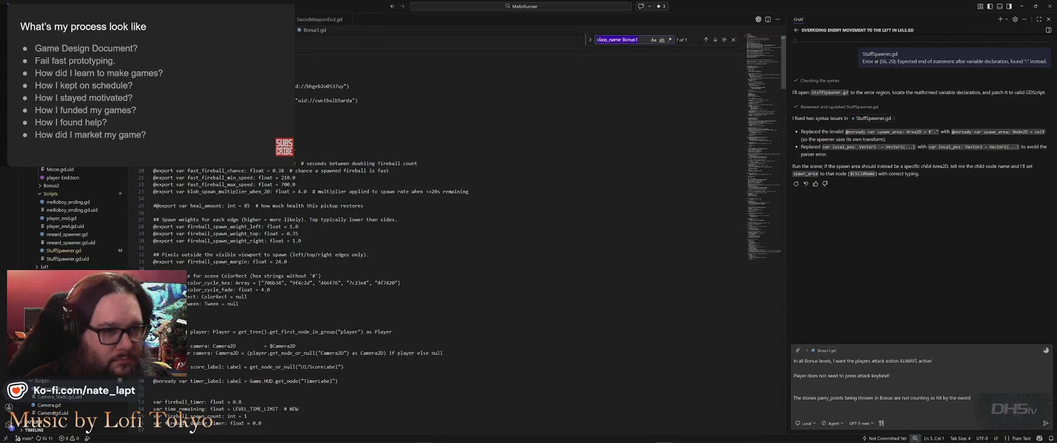
text(score)
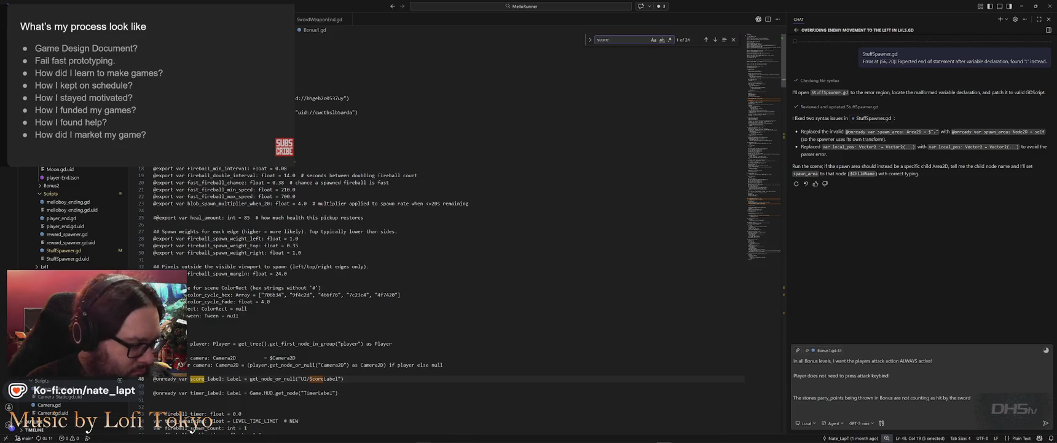
key(Return)
key(Return)
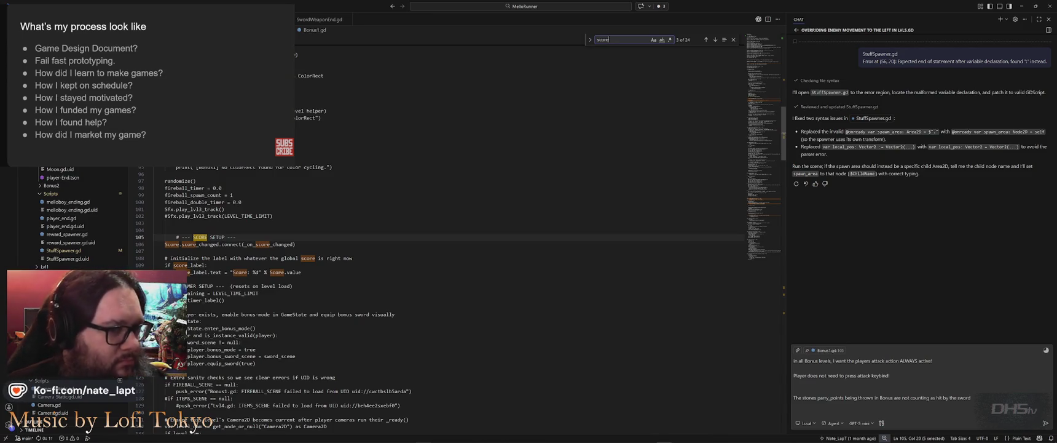
text(parry)
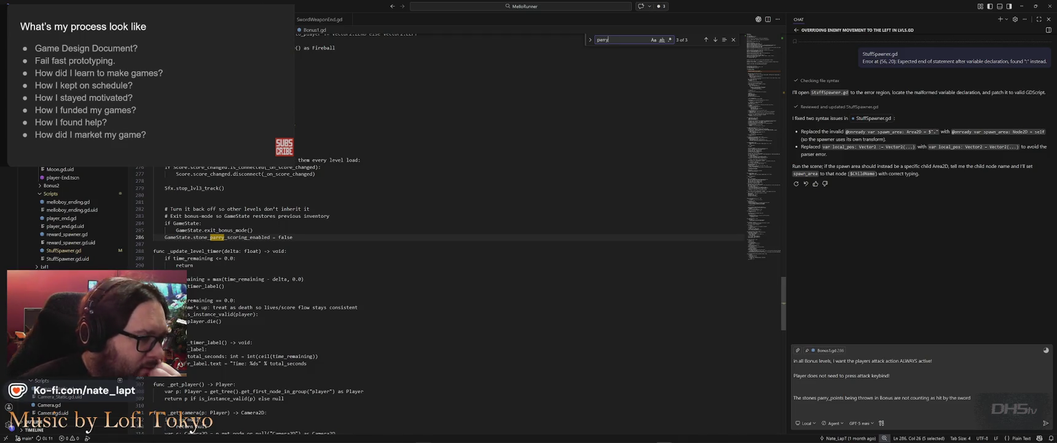
click(176, 202)
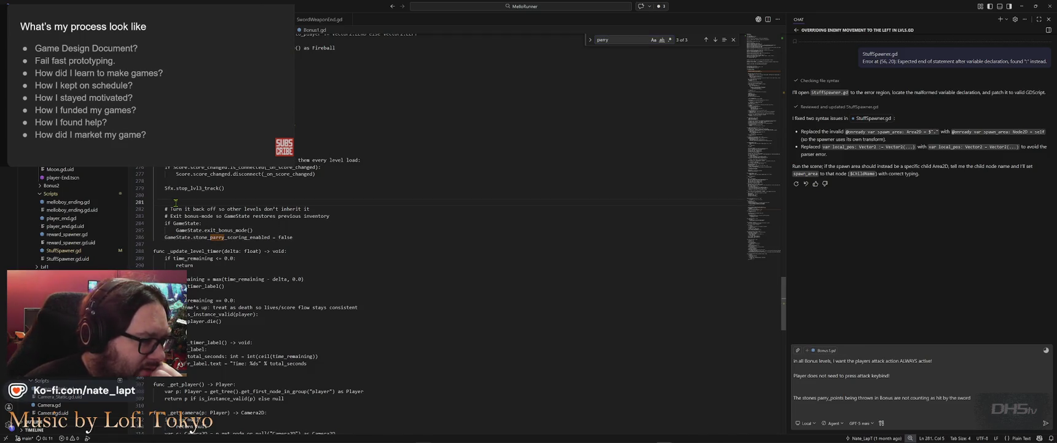
double_click(188, 139)
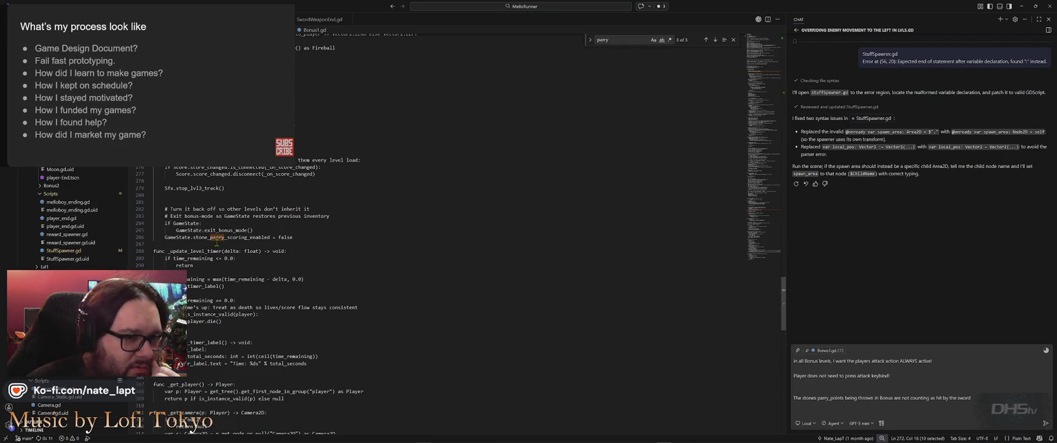
click(706, 40)
click(706, 40)
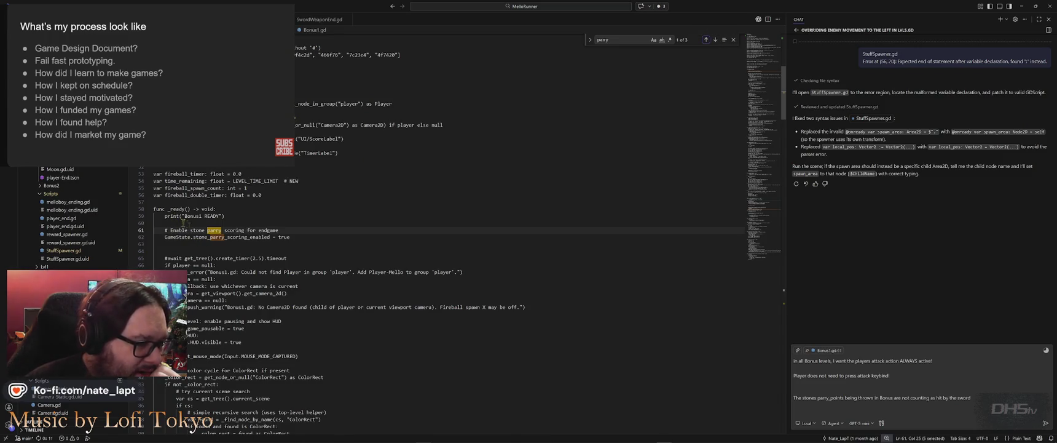
click(715, 40)
click(715, 40)
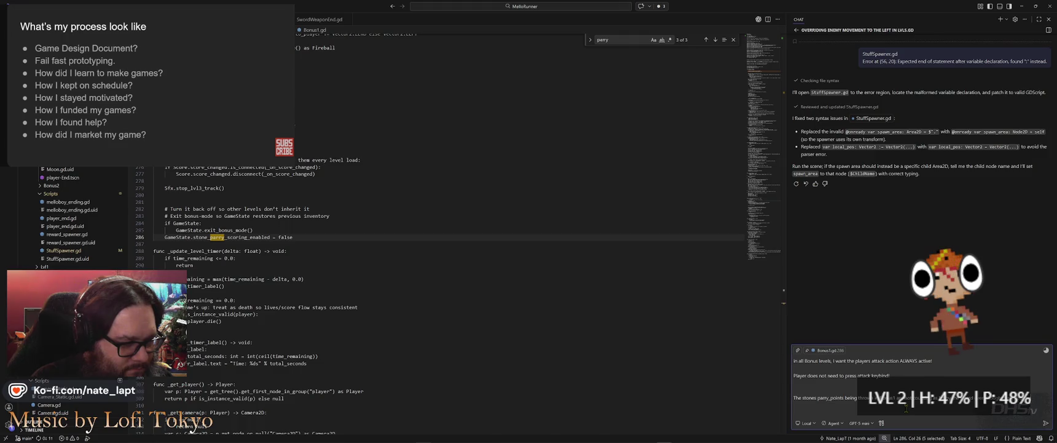
text(enabled = t)
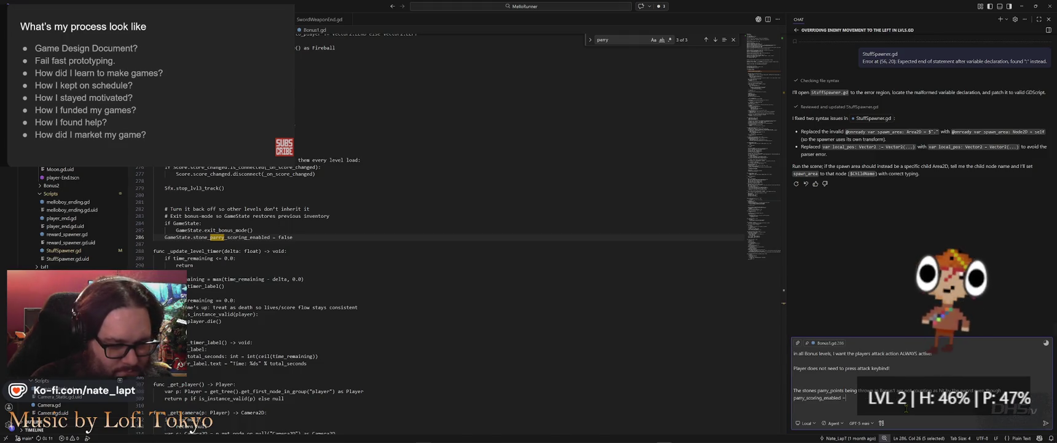
text(rue)
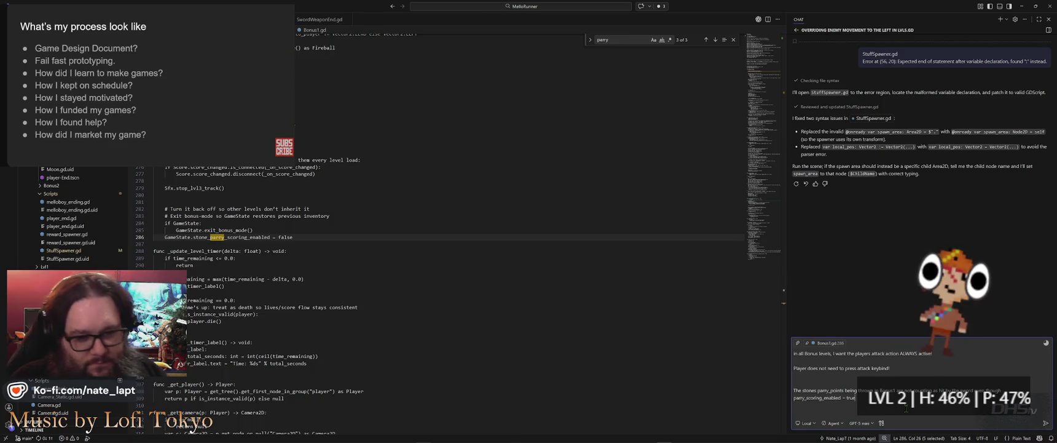
- Send the chat message noting stones aren't scored despite parry_scoring_enabled = true
key(Return)
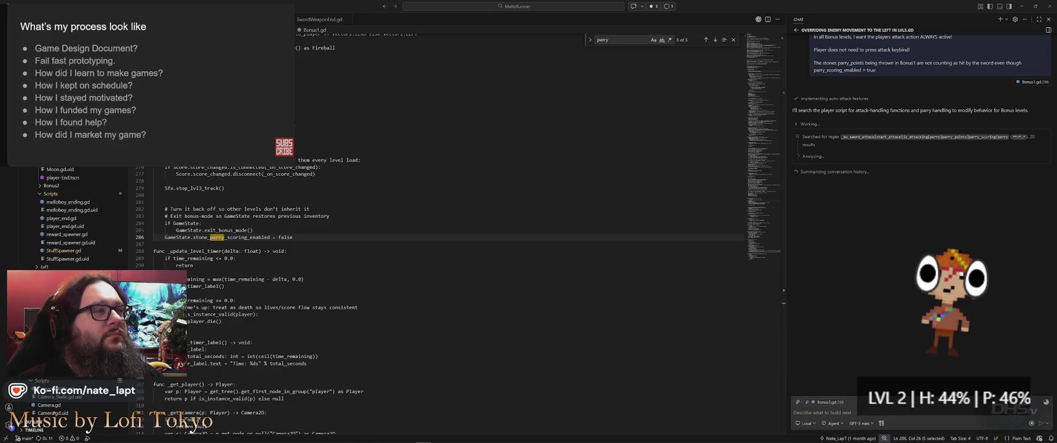
key(alt+Tab)
key(Down)
key(Down)
key(Right)
key(Right)
key(Escape)
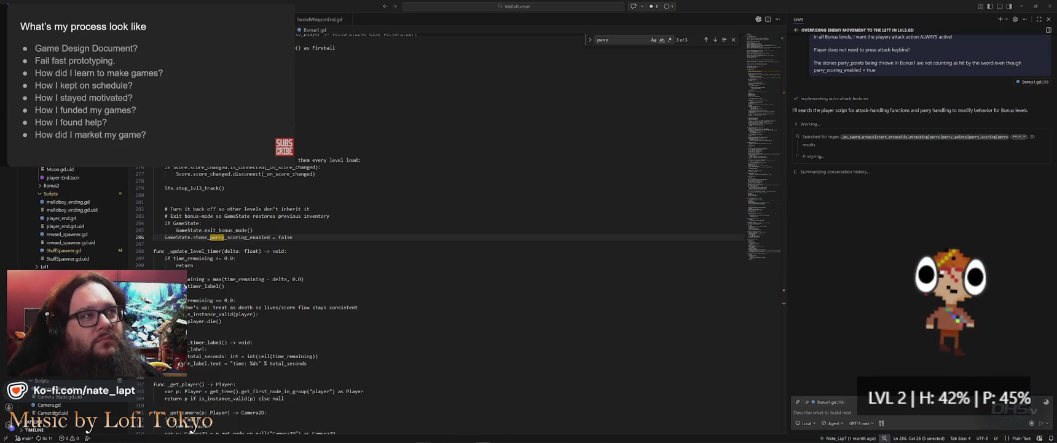
key(alt+Tab)
key(Escape)
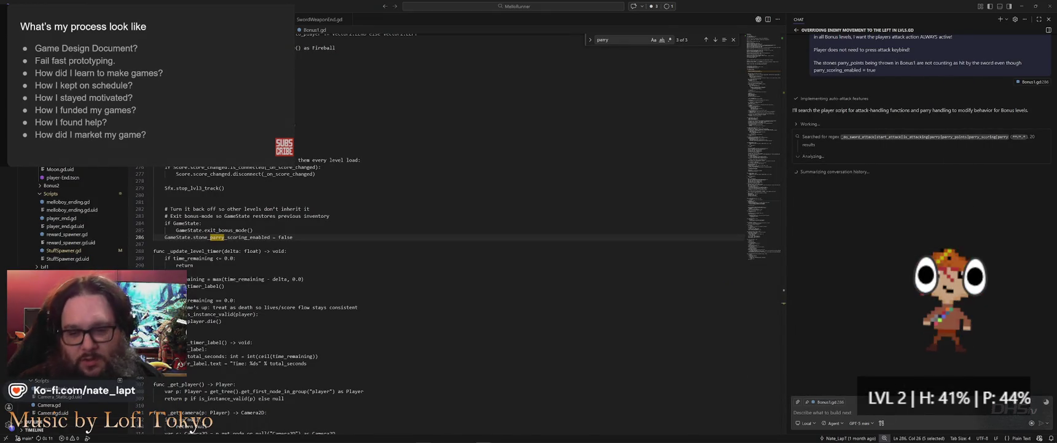
key(super)
key(Escape)
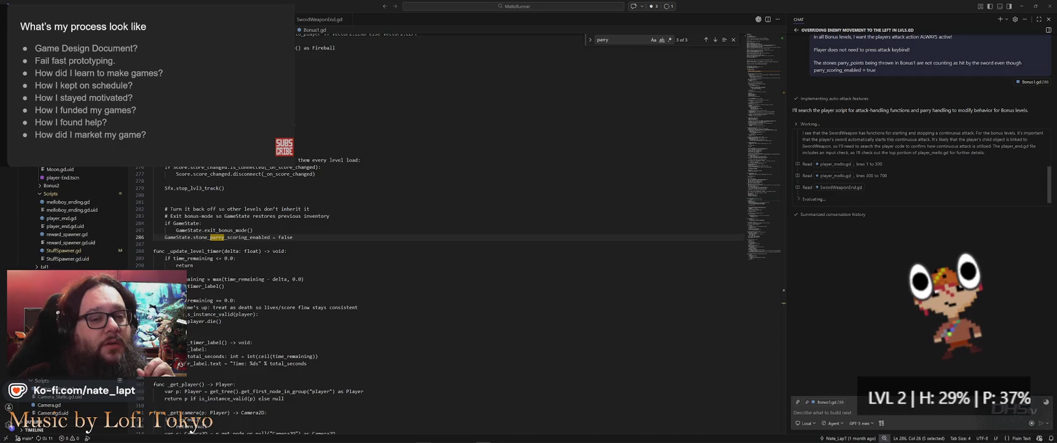
- Bring up Windows Task View to see all open windows
mouse_move(170, 67)
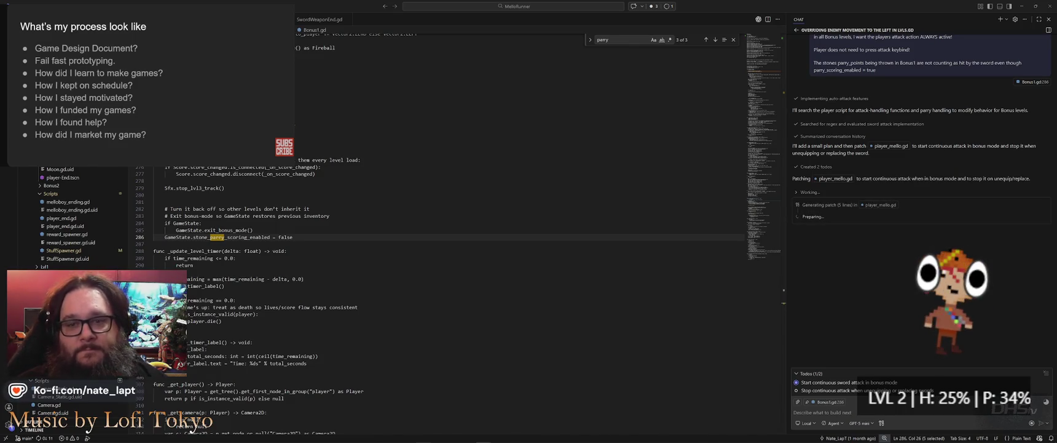
key(super+Tab)
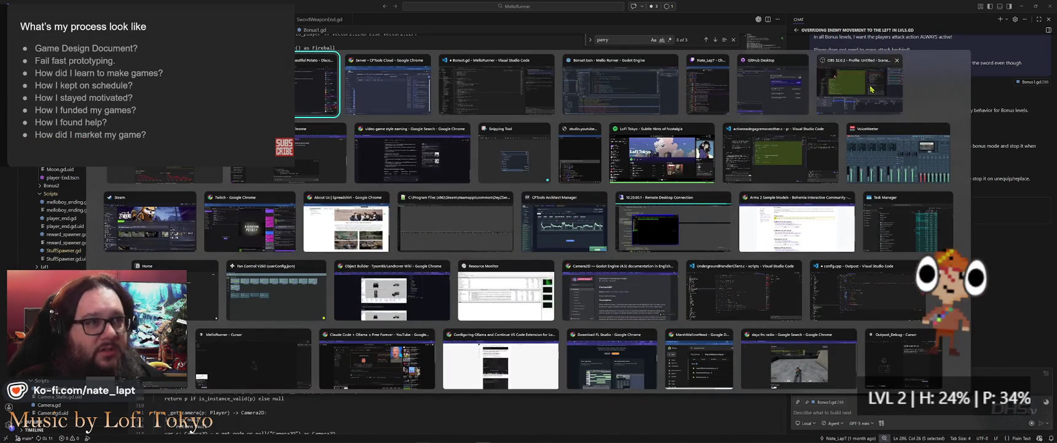
- Dismiss Task View and stay in the code editor
key(Escape)
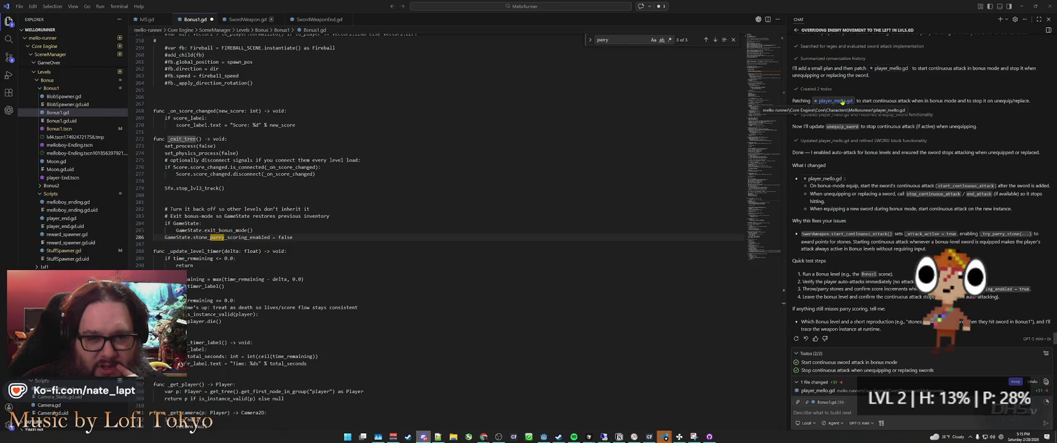
- Open player_mello.gd from the chat response to review the continuous-attack edits
click(835, 102)
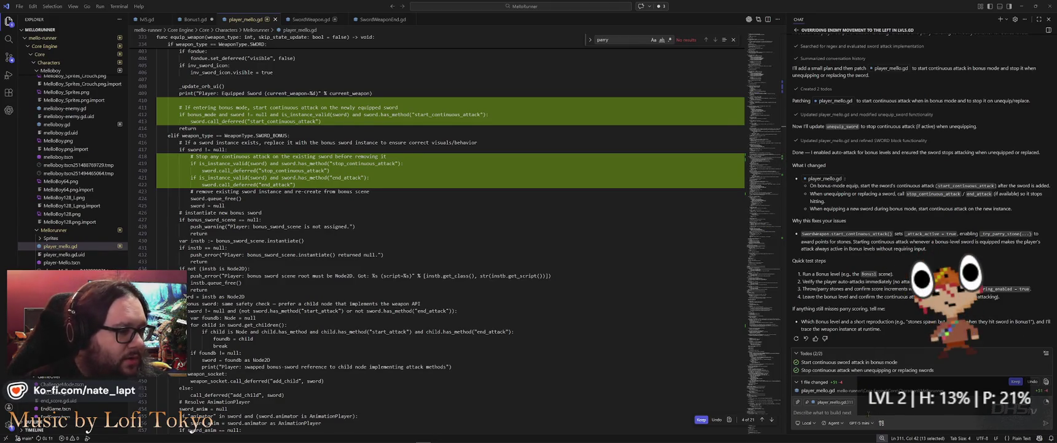
- Check in Godot which script the Player-Mello node uses, then return to VS Code
key(alt+Tab)
key(Tab)
click(737, 86)
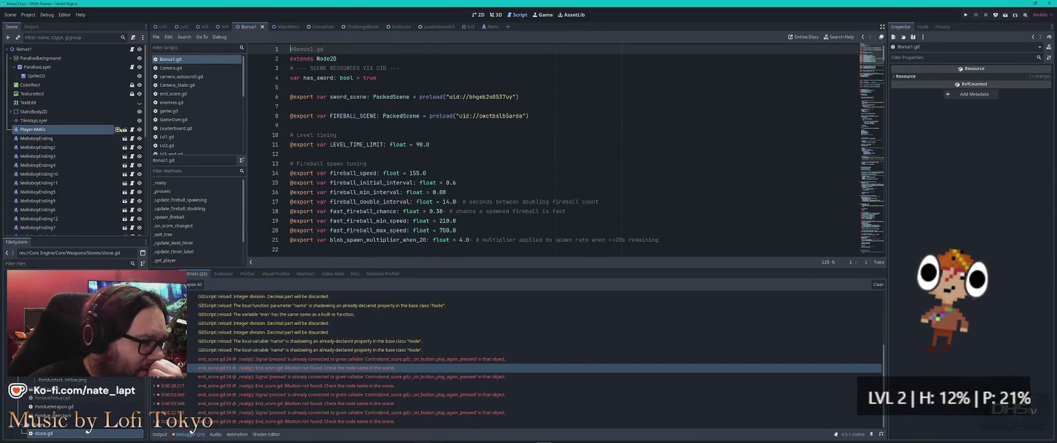
click(132, 130)
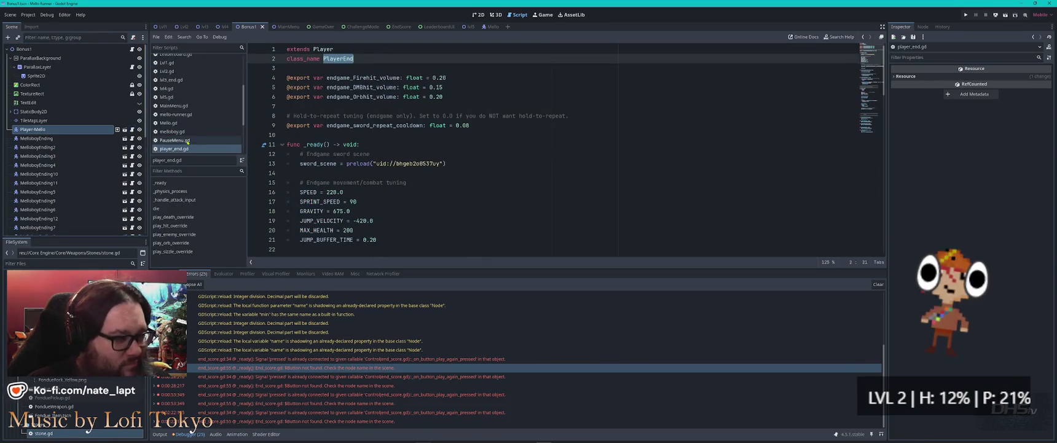
key(alt+Tab)
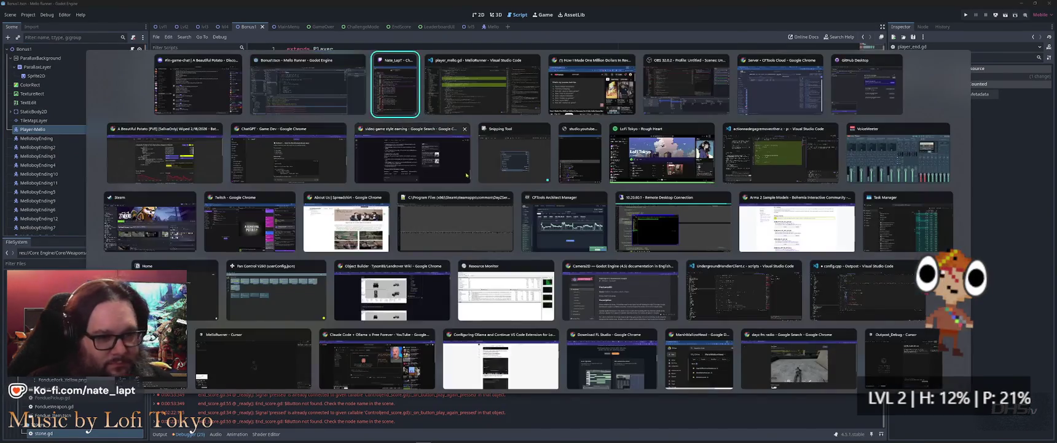
key(alt+Tab)
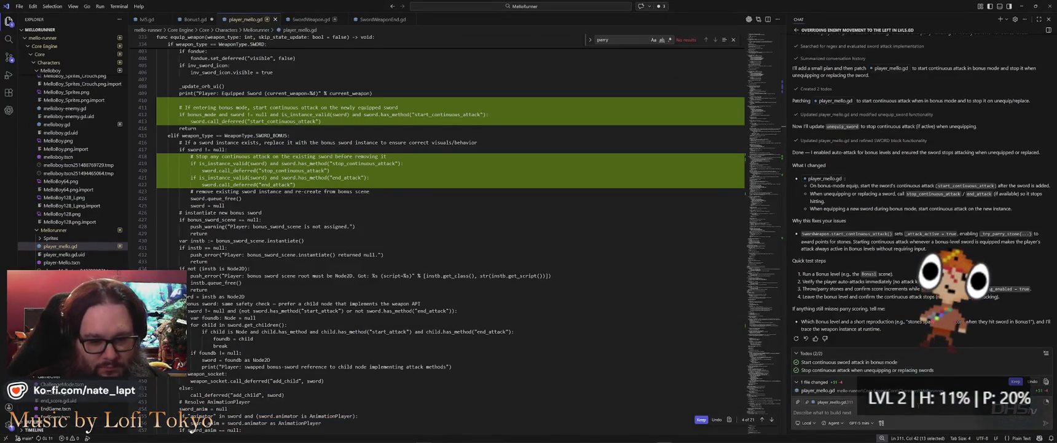
- Send the chat correction that bonus levels use Player_end.gd, not player_mello.gd
text(I)
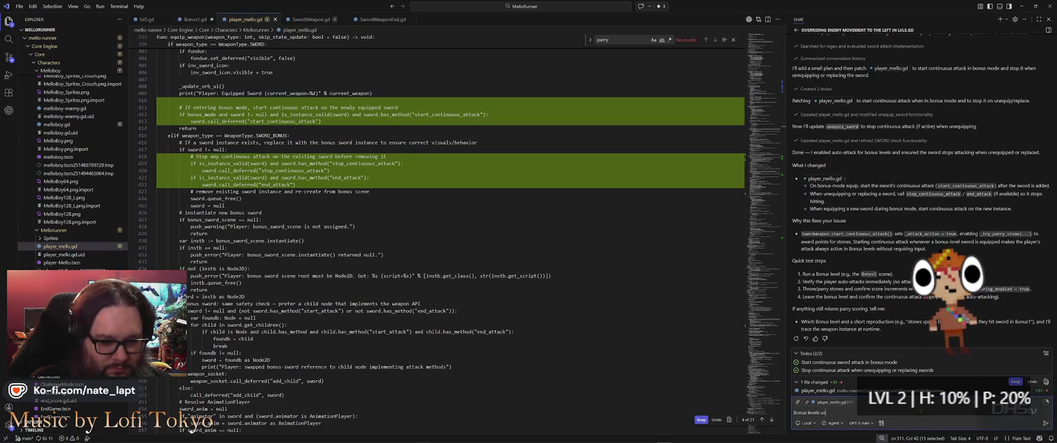
text( Player)
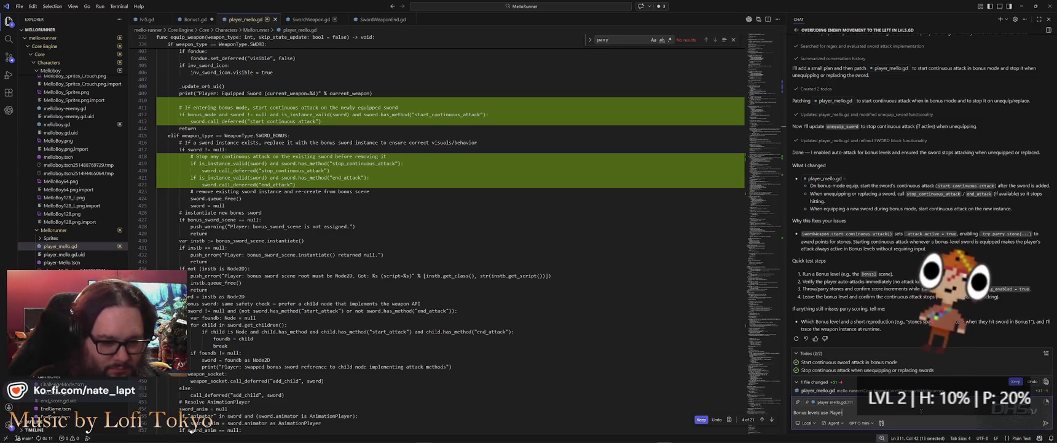
text(_)
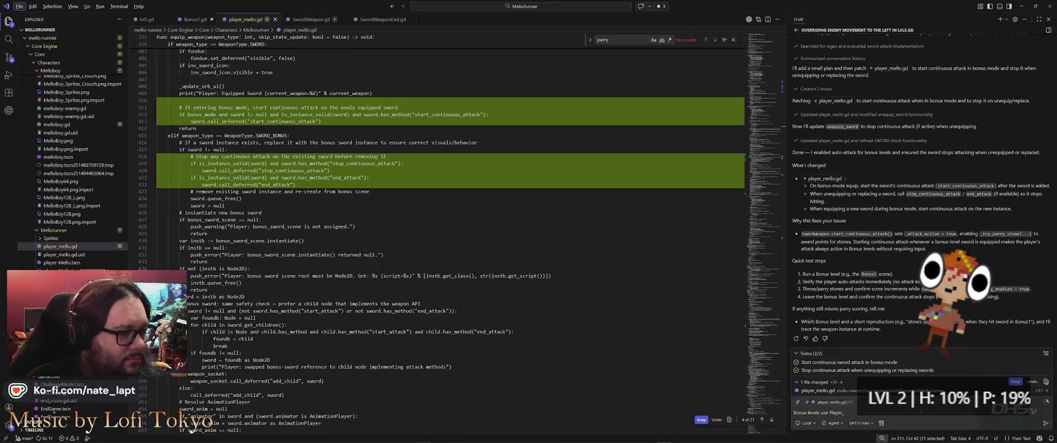
key(alt+Tab)
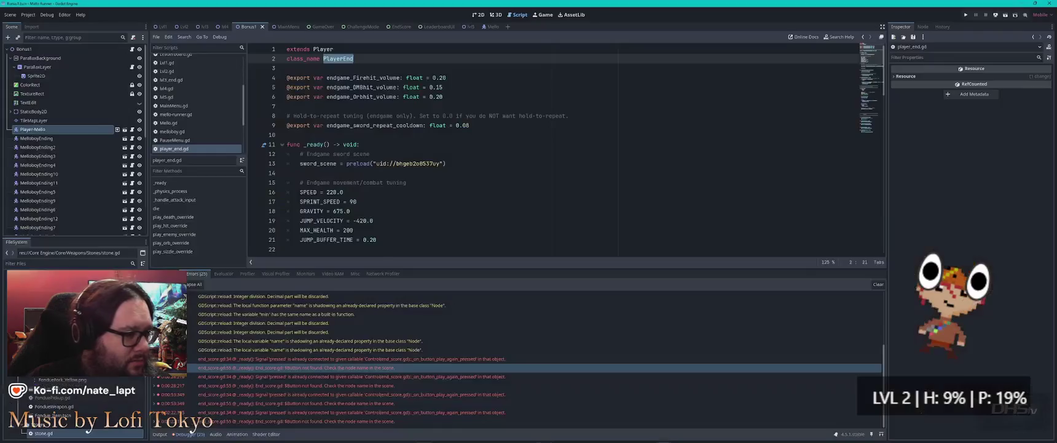
key(alt+Tab)
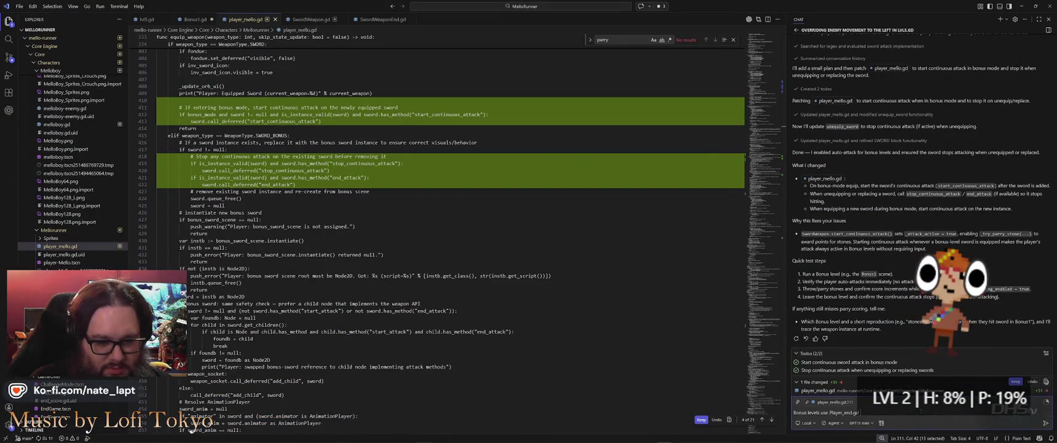
text(not player_mello.gd)
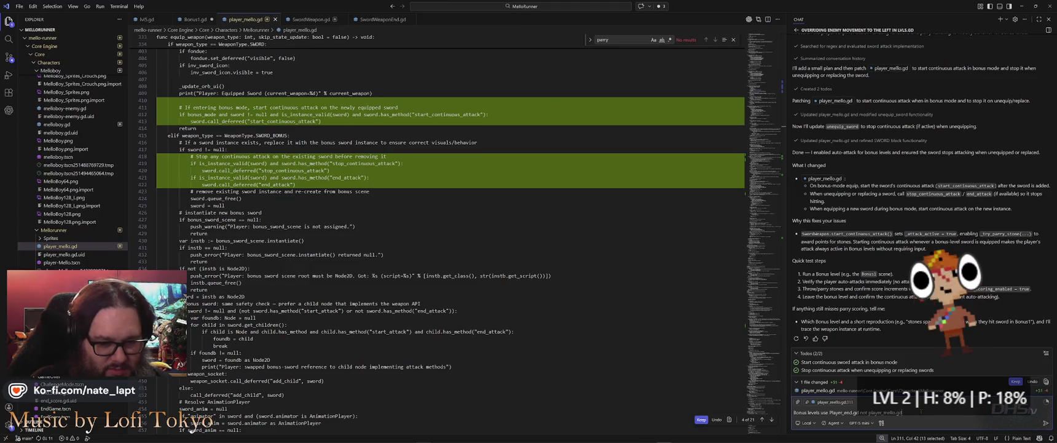
key(Return)
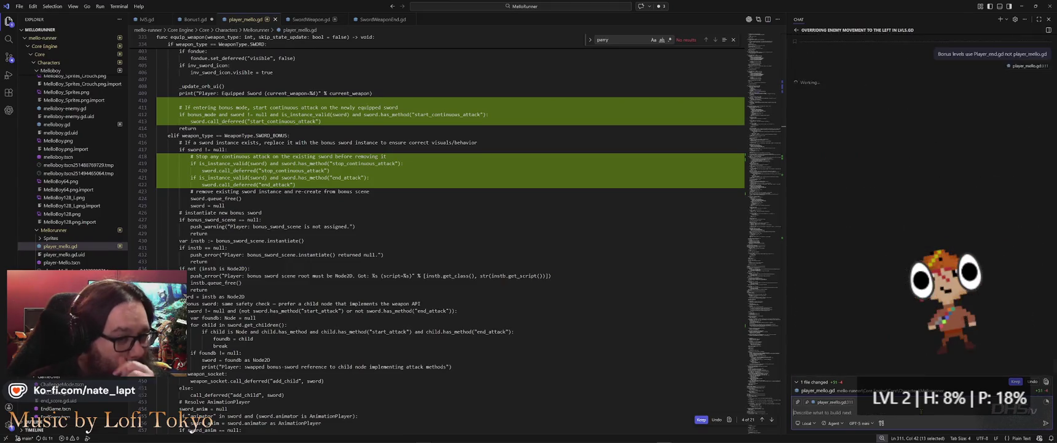
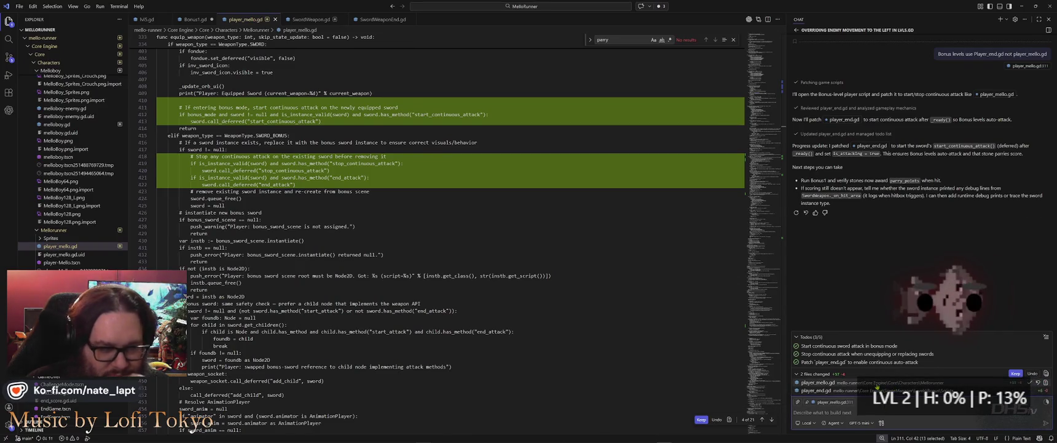
- Review the pending continuous-attack diff in player_mello.gd, then return to the Godot editor
click(818, 382)
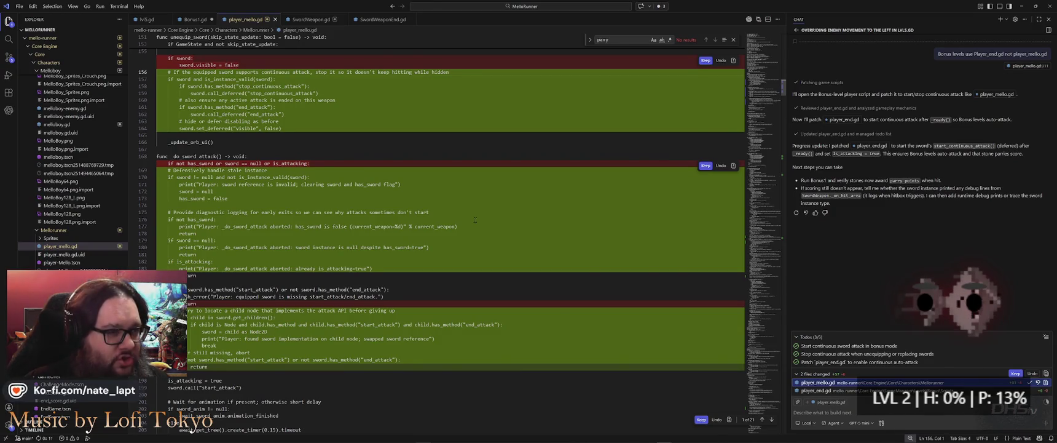
key(alt+Tab)
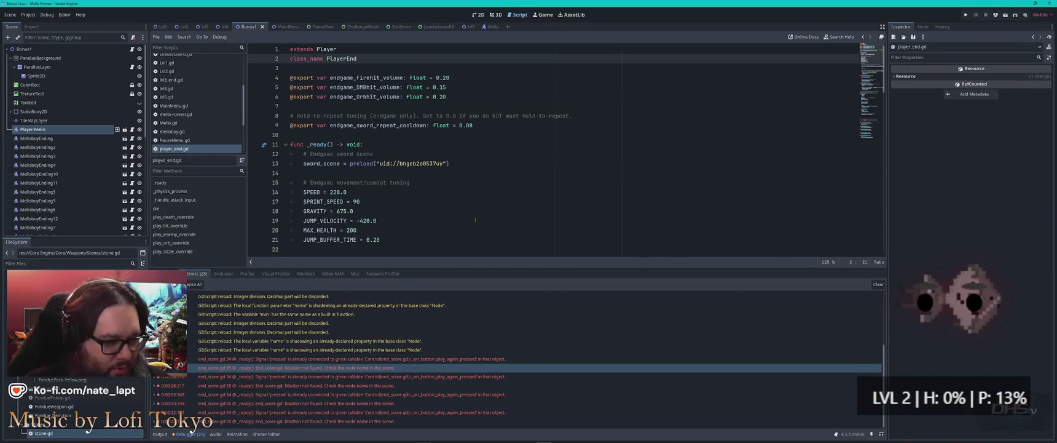
- Run the Mello Runner project with F5 and wait for its main menu
key(F5)
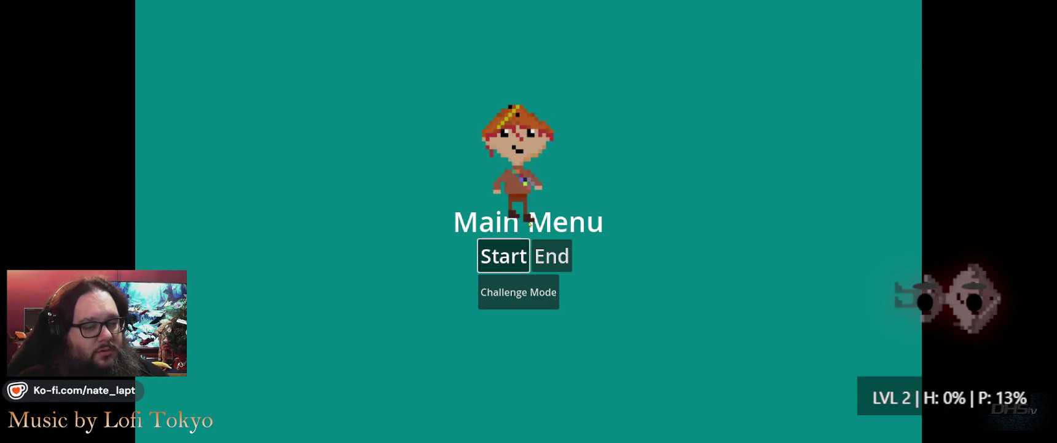
- Start a new game and run the cat through the caves, past the caged pit, up the grassy slope
key(Return)
key(Right)
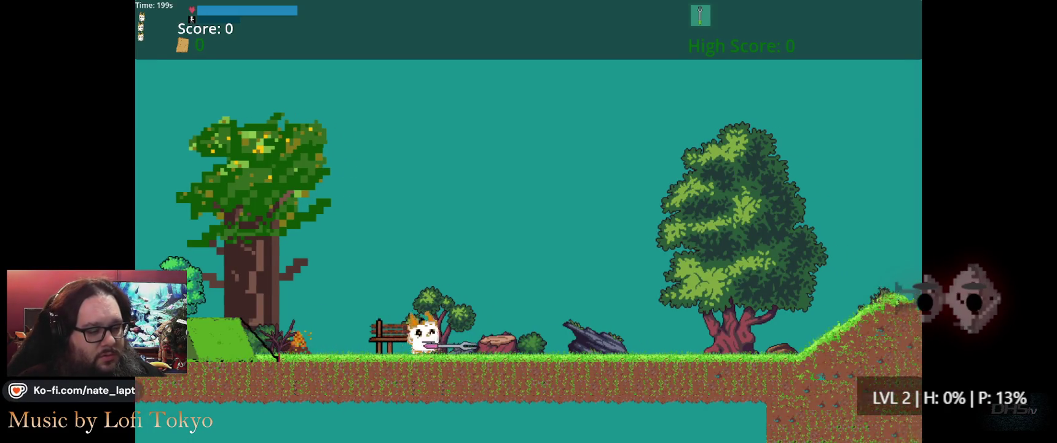
key(Right)
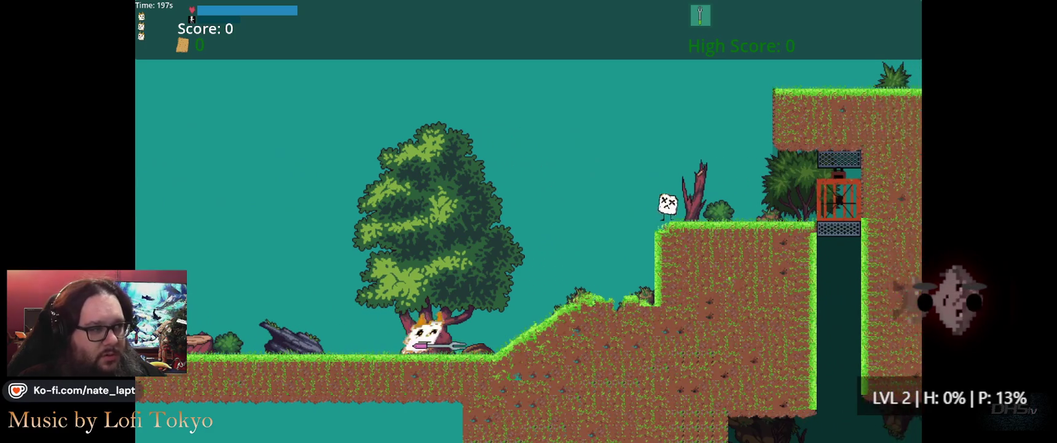
key(Right)
key(space)
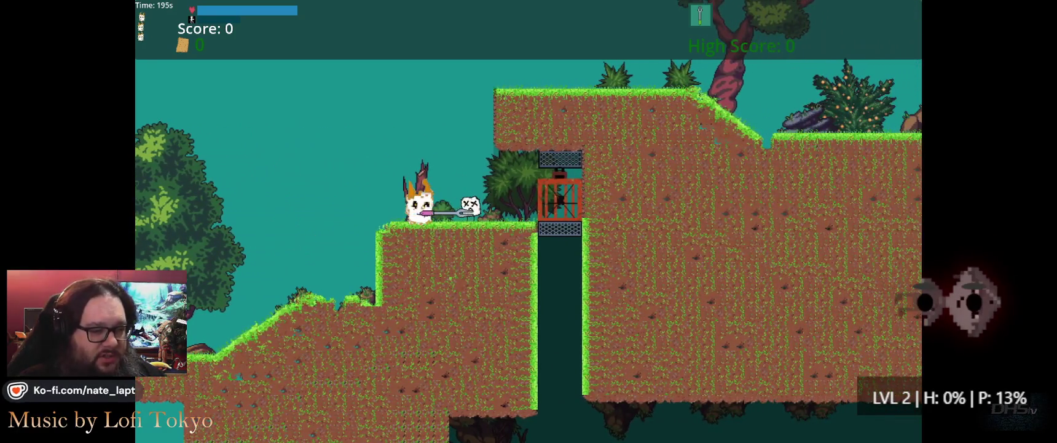
key(Right)
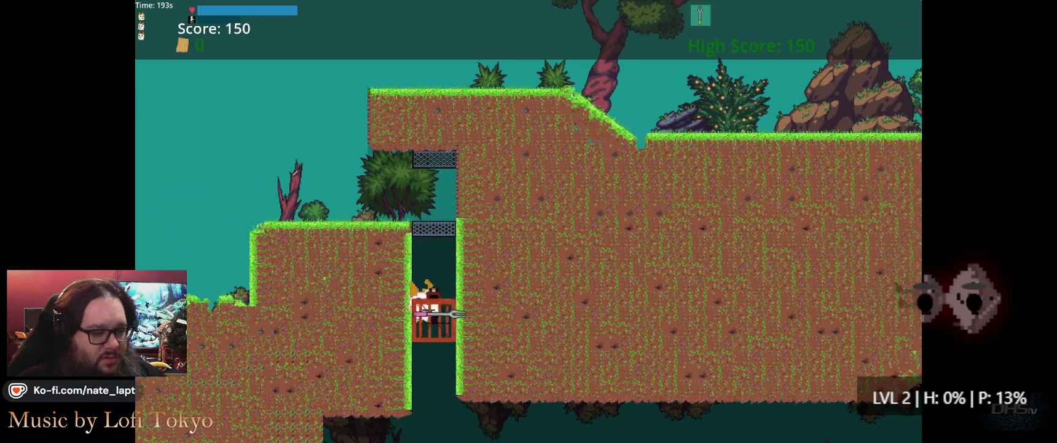
key(Right)
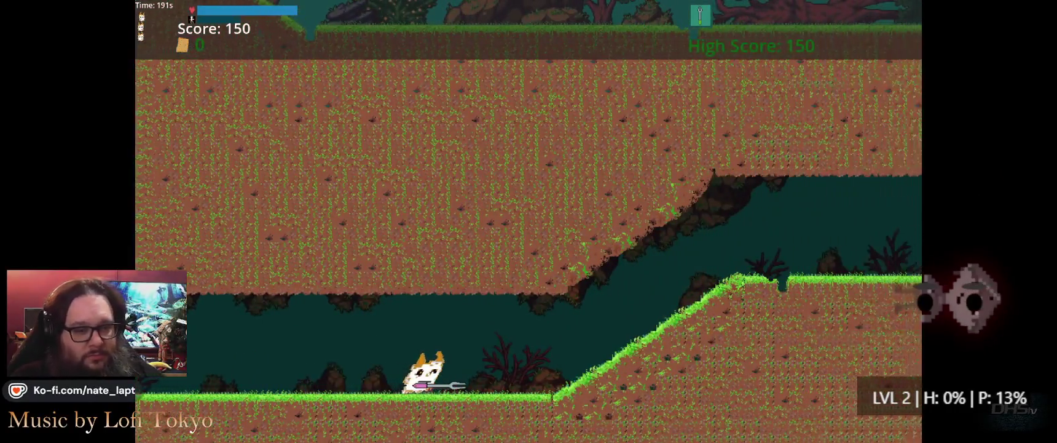
key(Right)
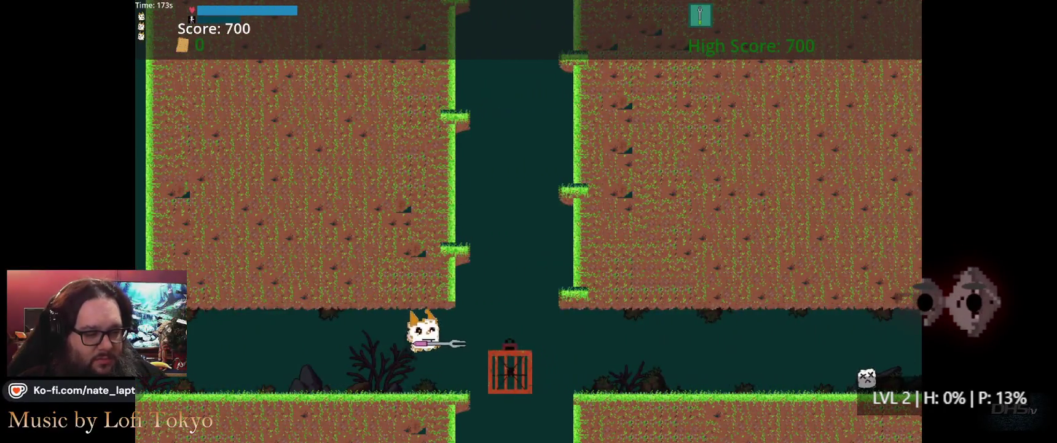
- Run through the long corridor and jump down the shaft into the snowy area at score 1600
key(Right)
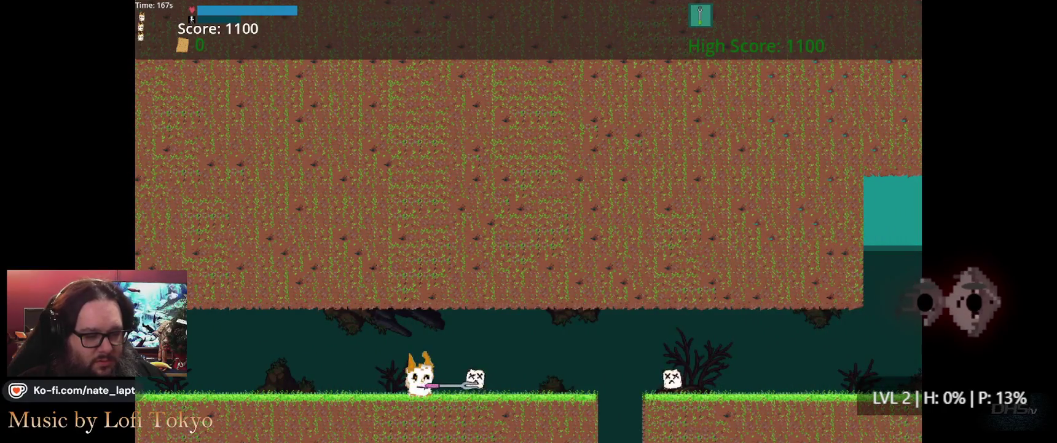
key(Right)
key(space)
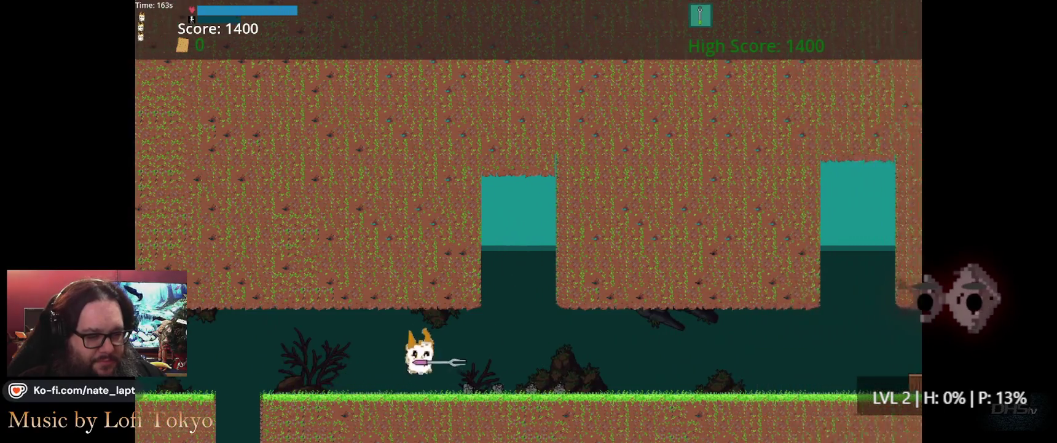
key(Right)
key(space)
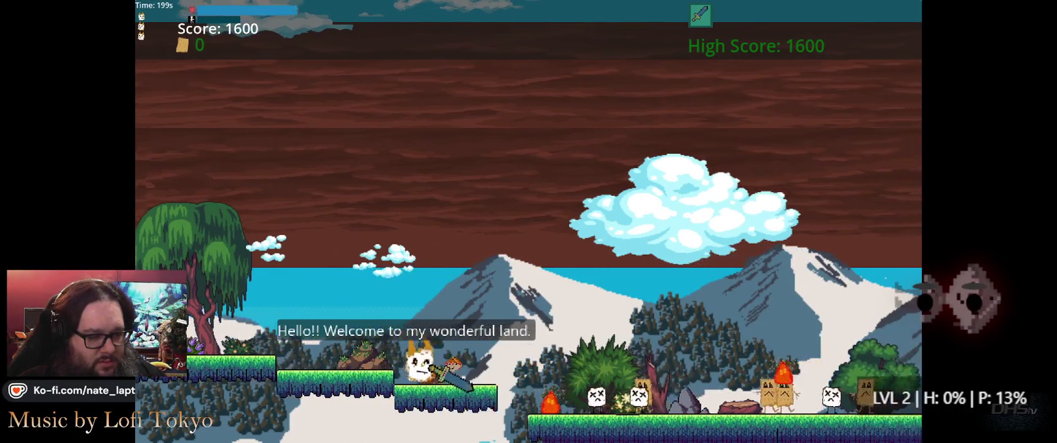
- Run and jump across the snowy level, grabbing a collectible, until dying with a 4370 high score
key(Right)
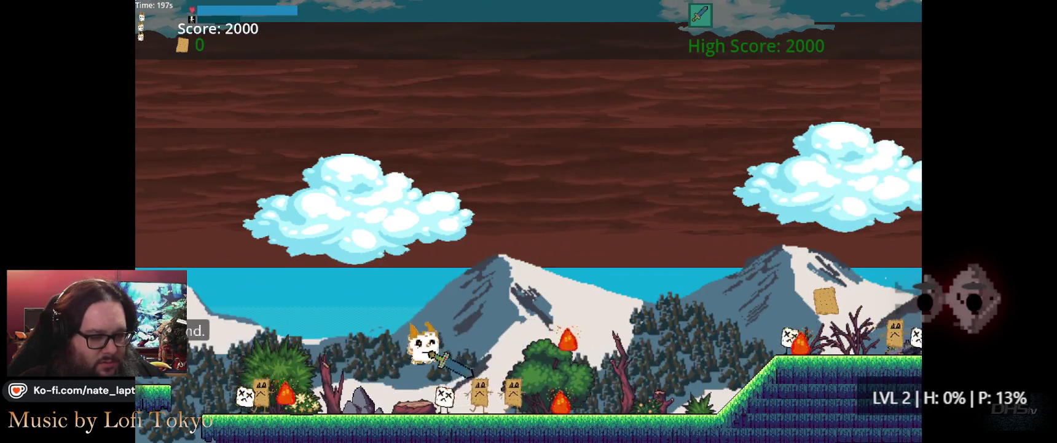
key(Right)
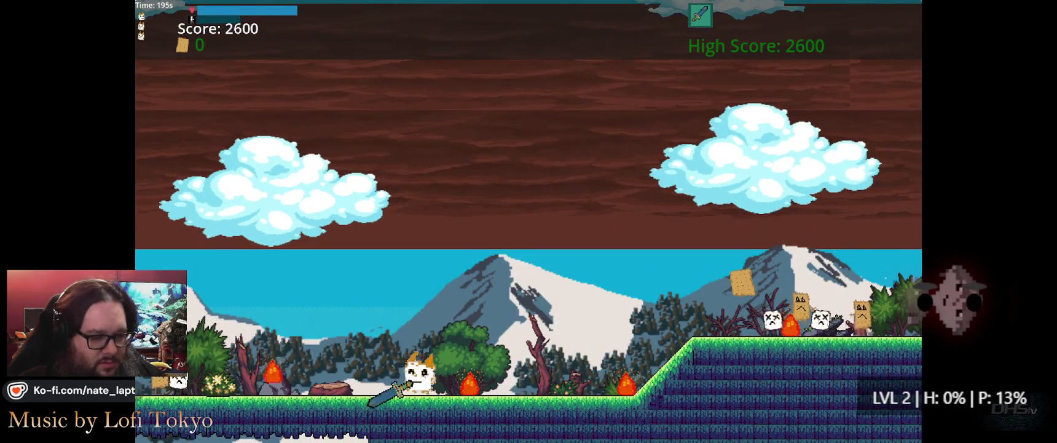
key(Right)
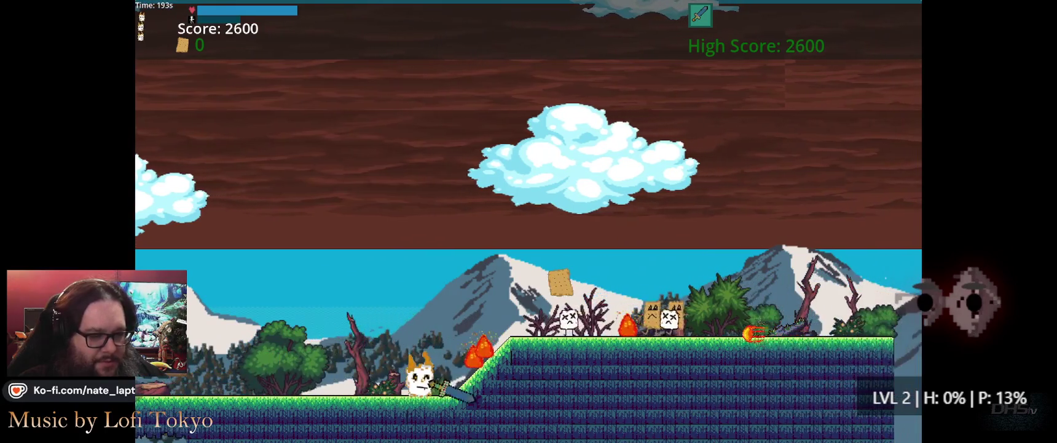
key(Right)
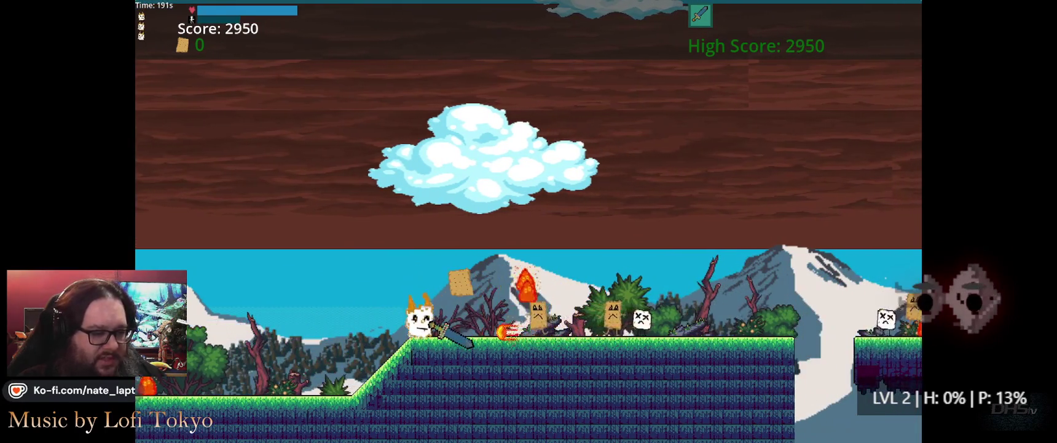
key(Right)
key(space)
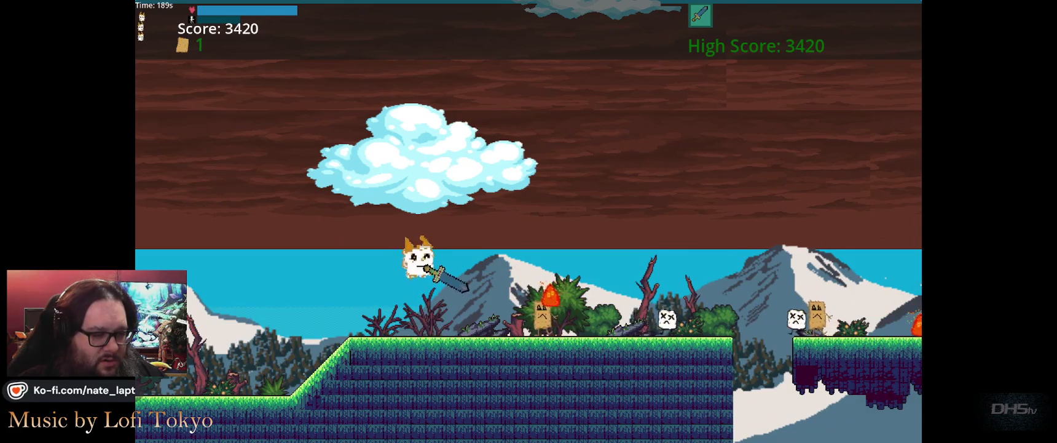
key(Right)
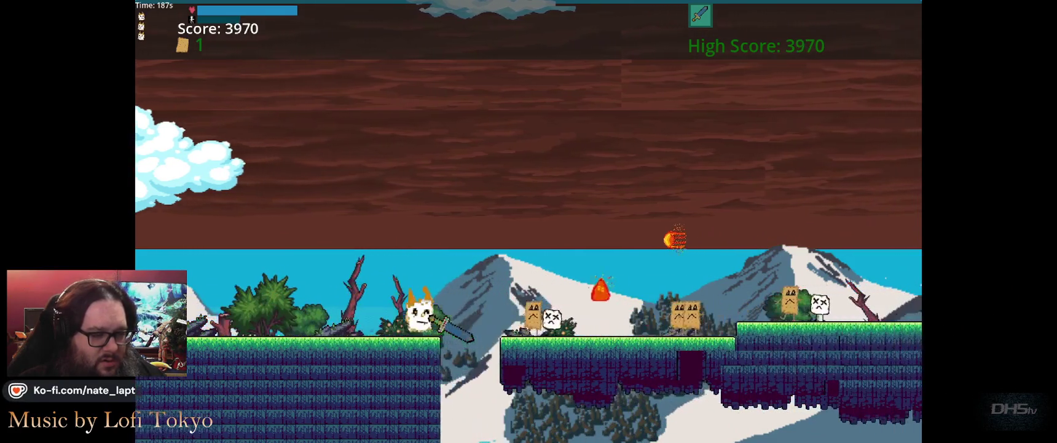
key(space)
key(Right)
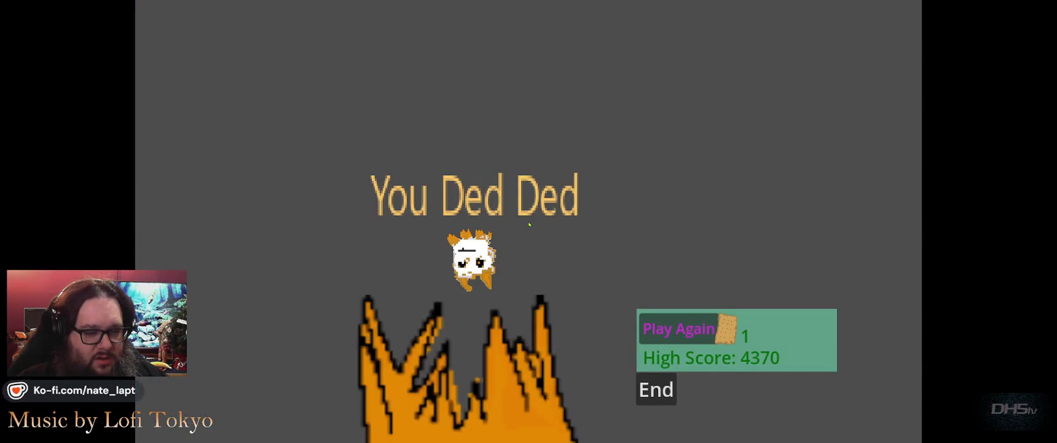
- Start a new run after the game over, pause it, and stop the game with F8
key(Return)
key(Right)
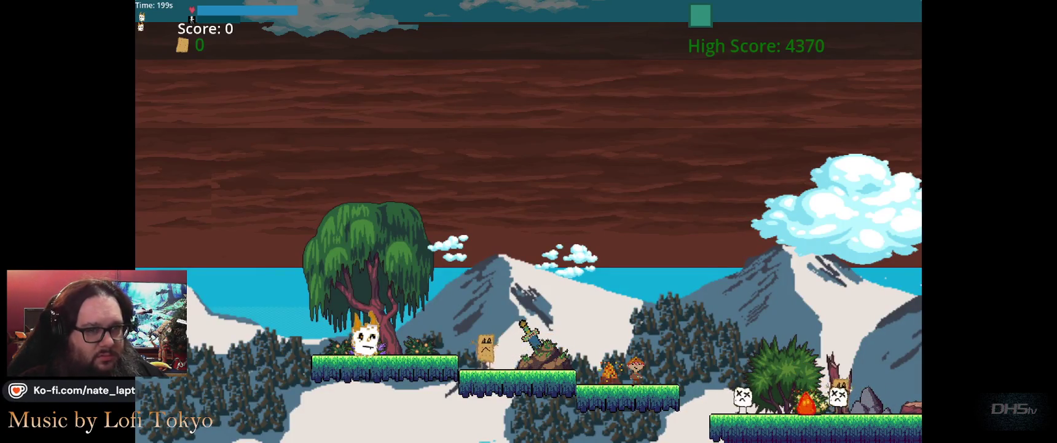
key(Escape)
key(F8)
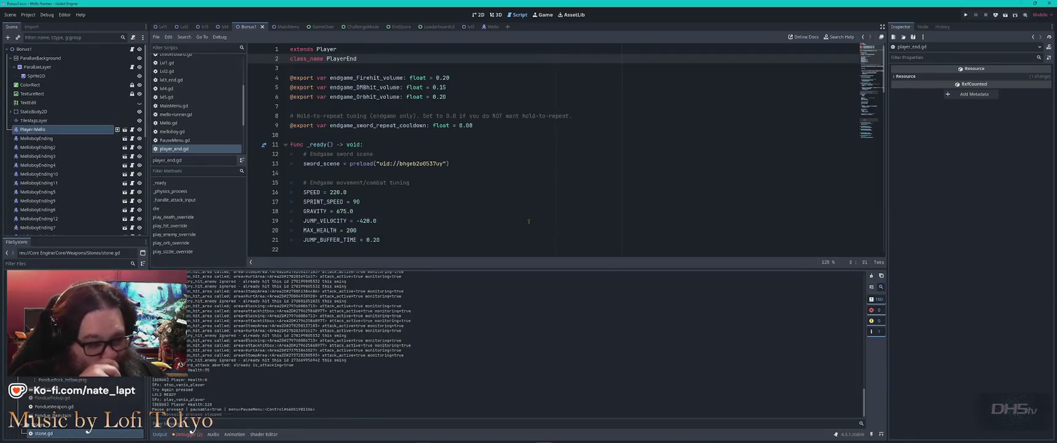
- Rerun the project and play through to the Congrats screen's Leader Board list
key(F5)
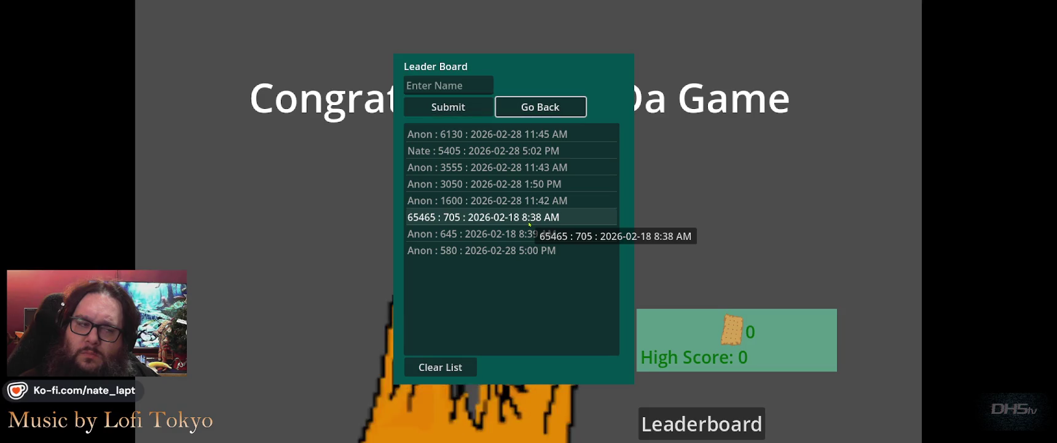
- Close the leaderboard, restart, and jump left and right across the platforms while the sword swings
key(Escape)
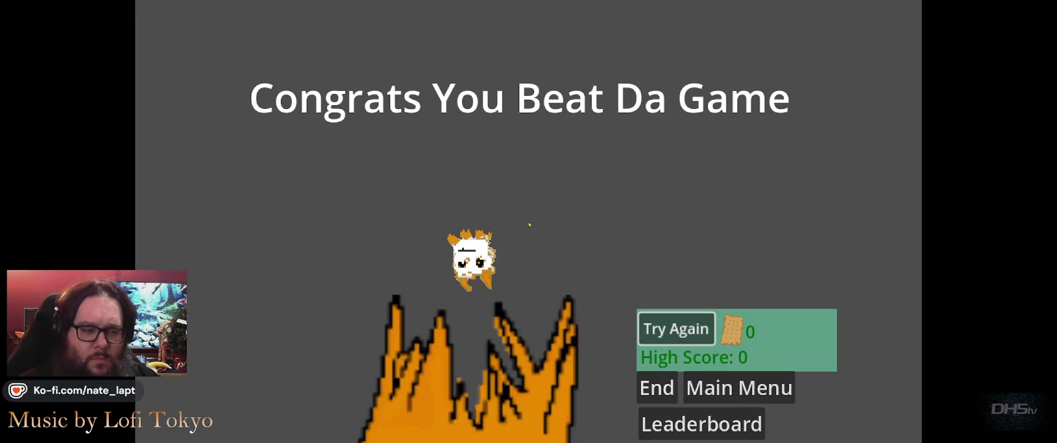
key(Return)
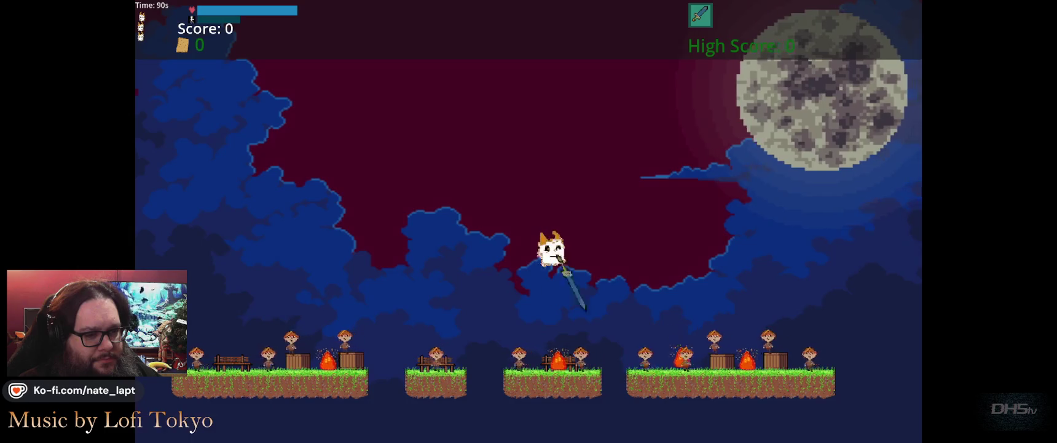
key(Left)
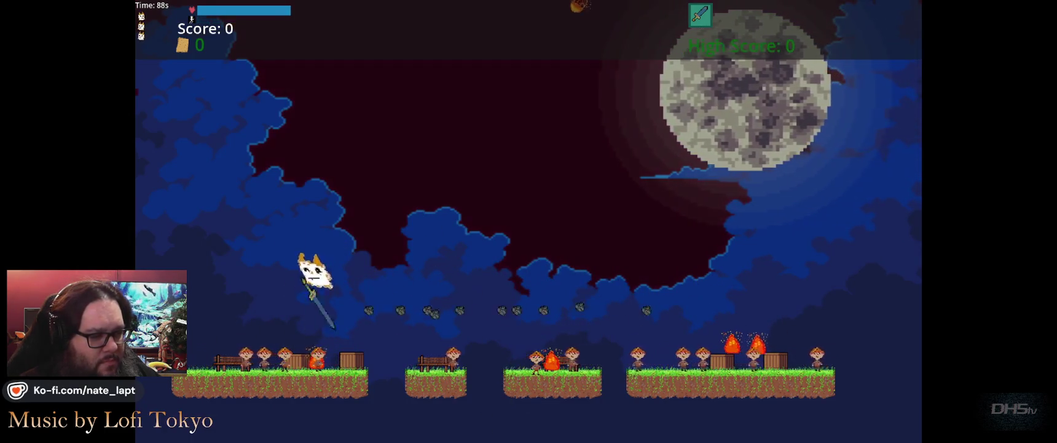
key(Up)
key(Right)
key(Right)
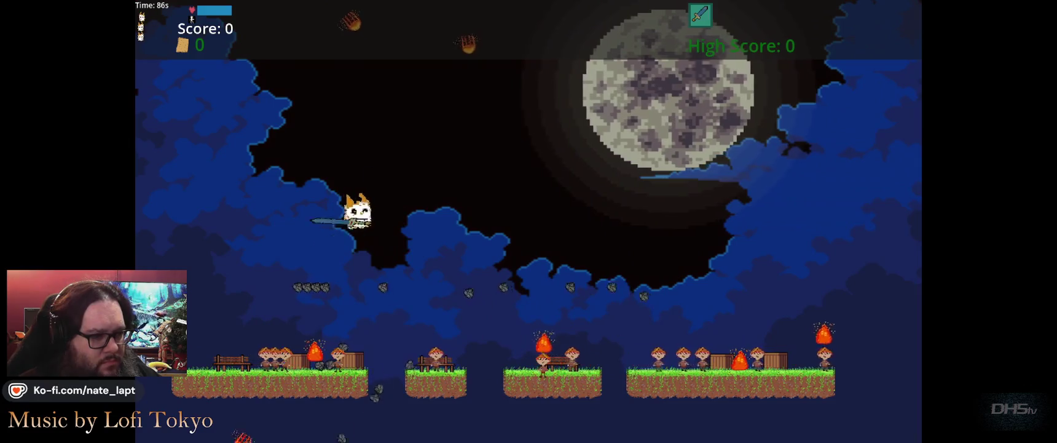
key(Up)
key(Right)
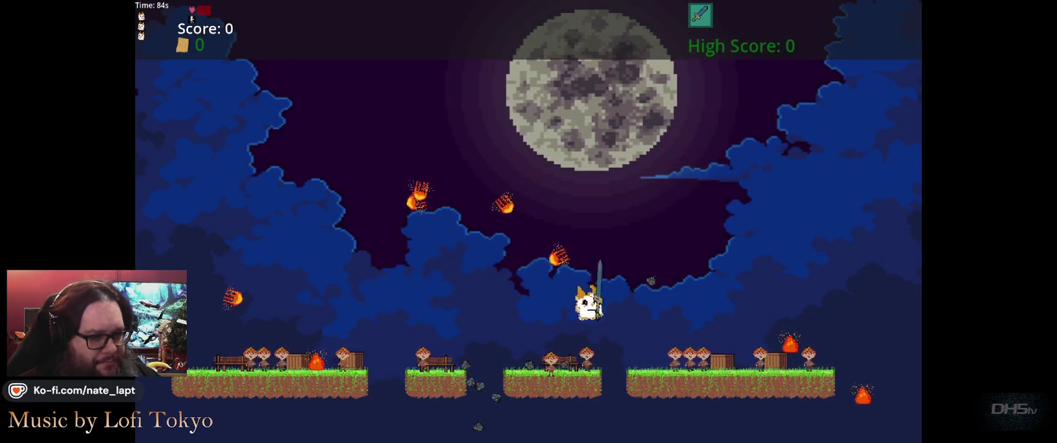
key(Up)
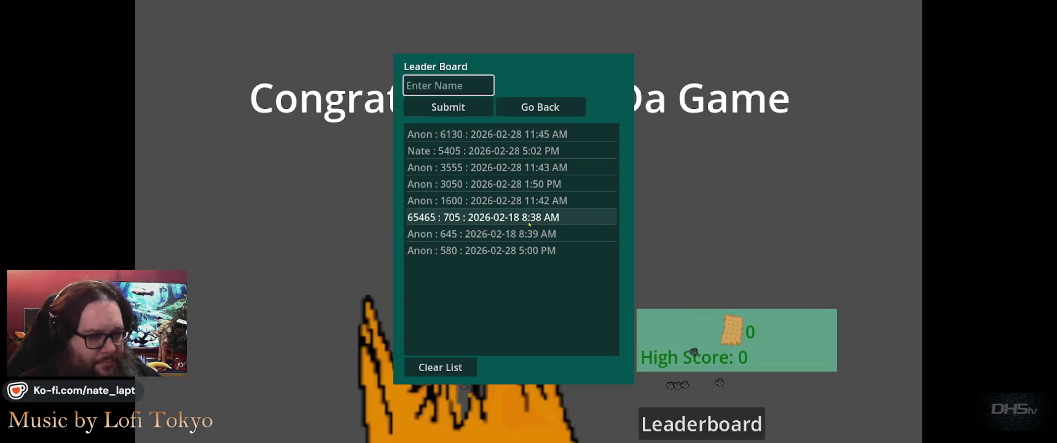
- Close the leaderboard, quit back to the editor, and start Challenge Mode in the relaunched game
key(Return)
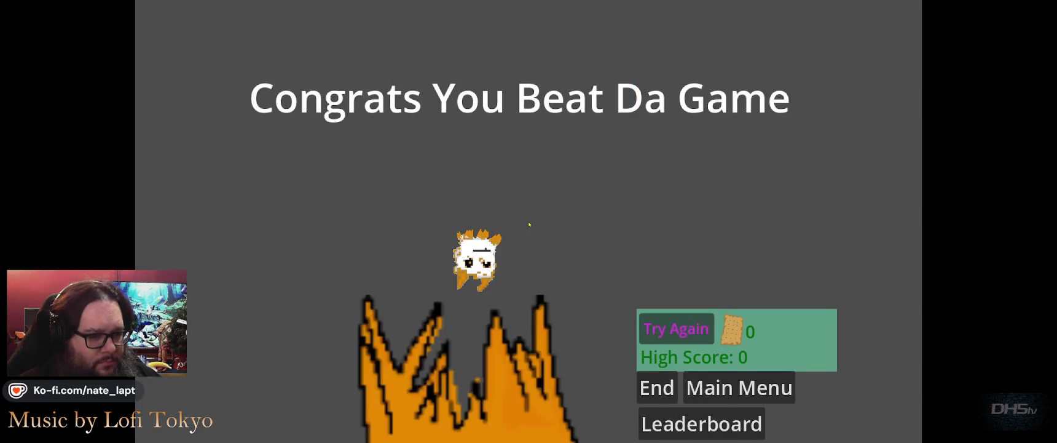
key(Escape)
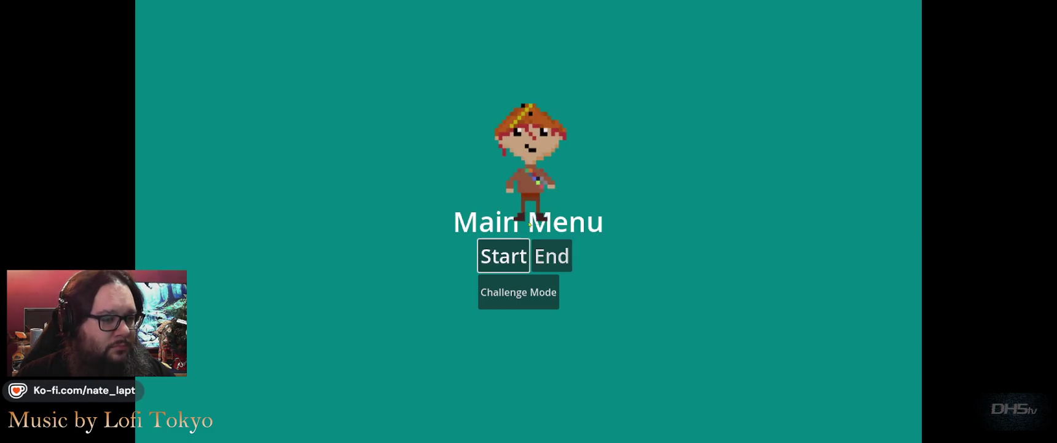
key(Return)
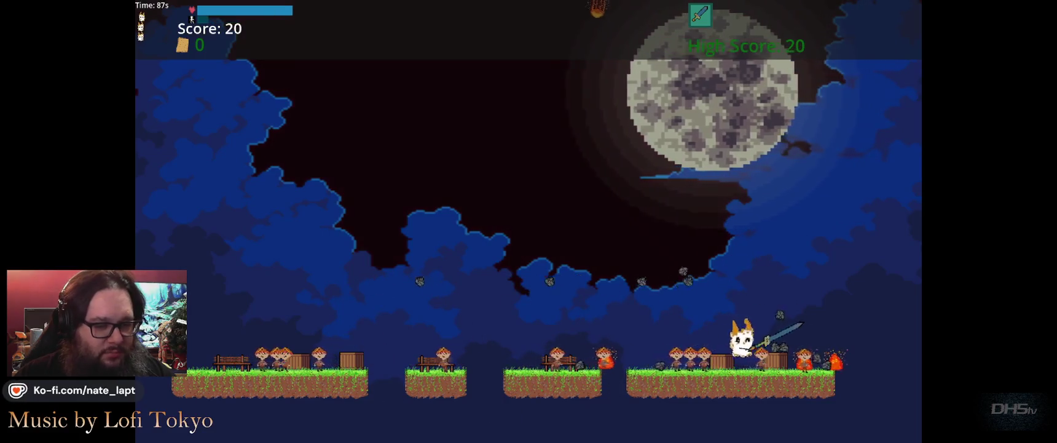
- Jump left and right through the night level, pausing and resuming once, until the run ends
key(Left)
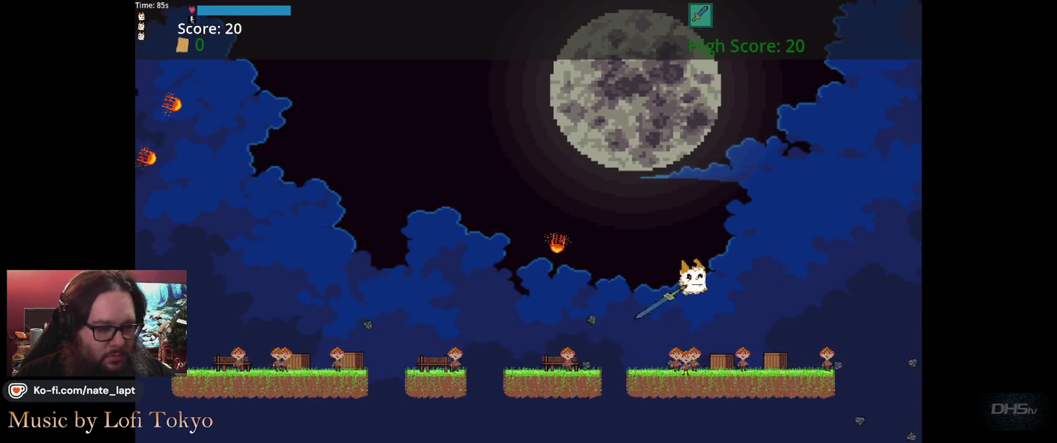
key(Right)
key(Up)
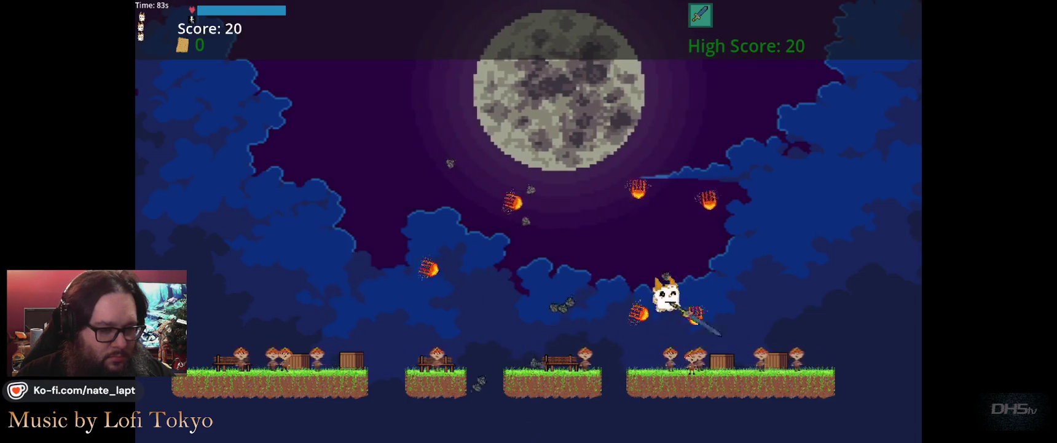
key(Escape)
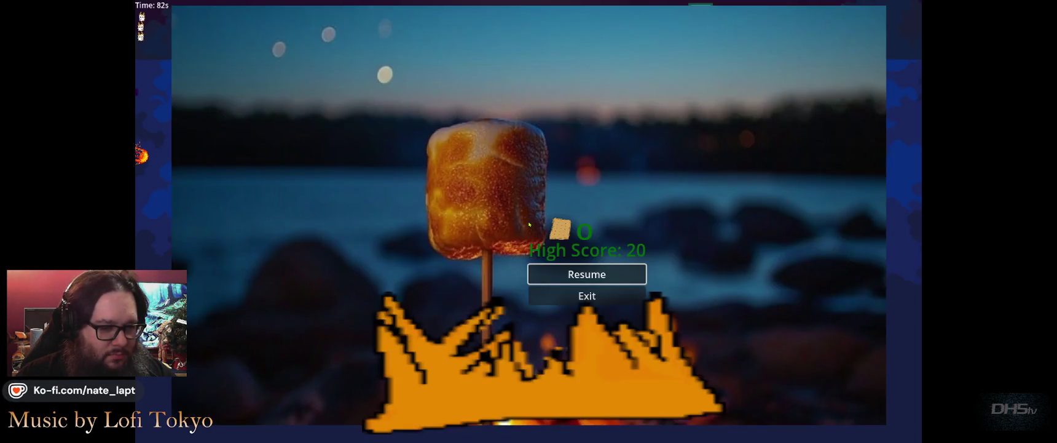
key(Escape)
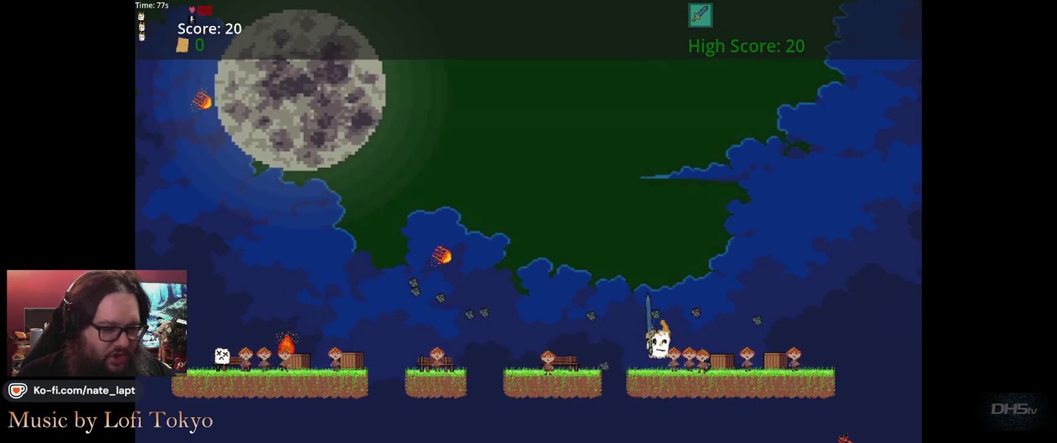
key(Left)
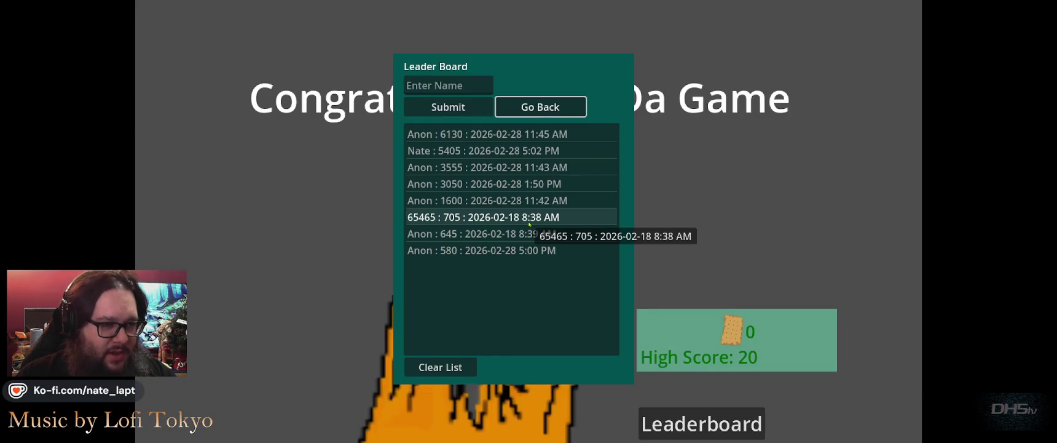
- Go Back from the Leader Board, retry the level, and close the Leader Board again
key(Return)
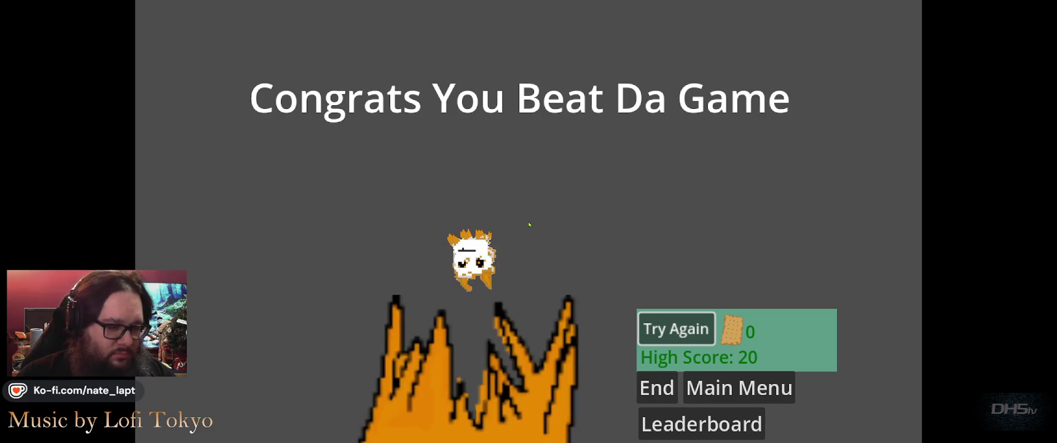
key(Return)
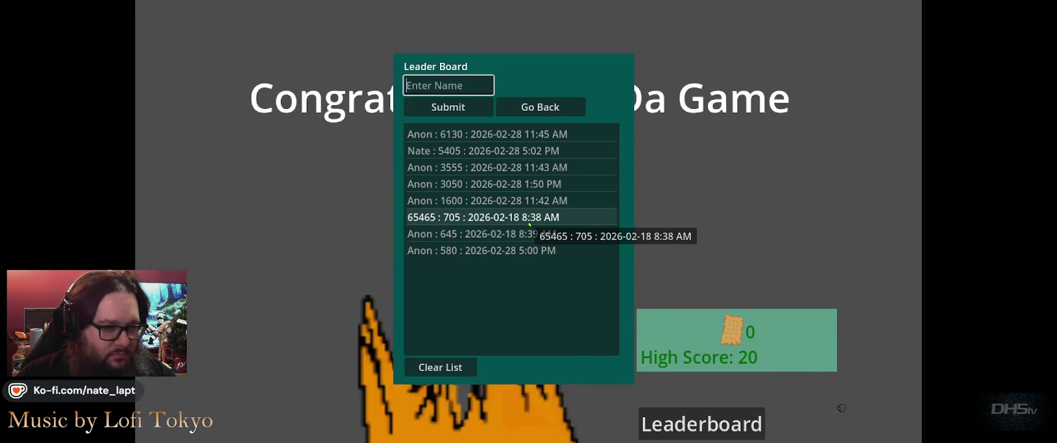
key(Return)
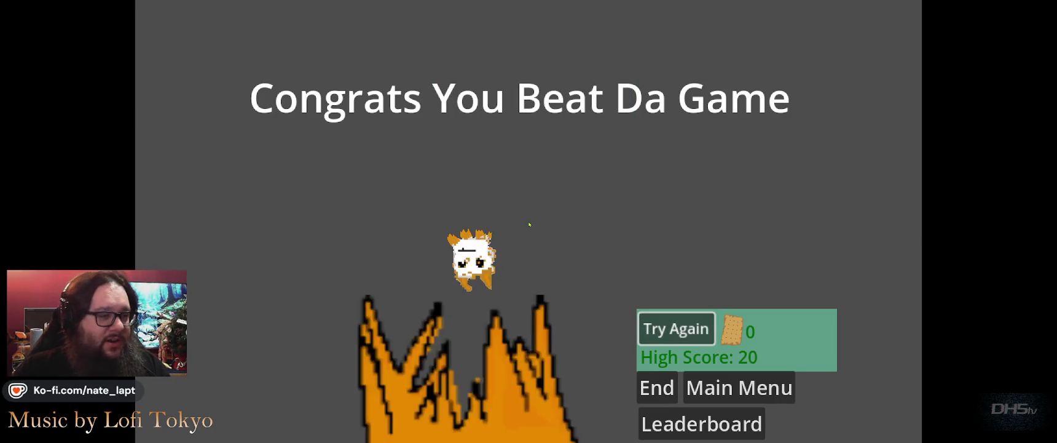
- Retry the night level, play it to a 3130 high score, close the Leader Board, and retry
key(Return)
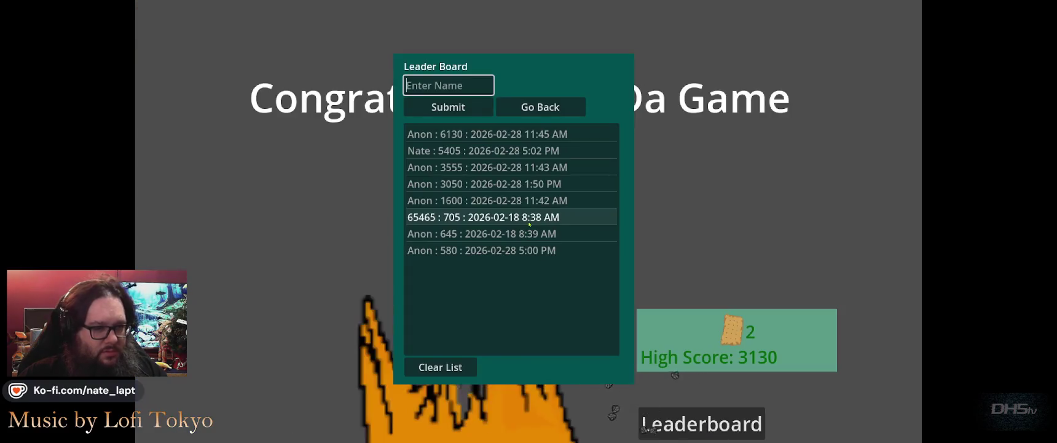
key(Return)
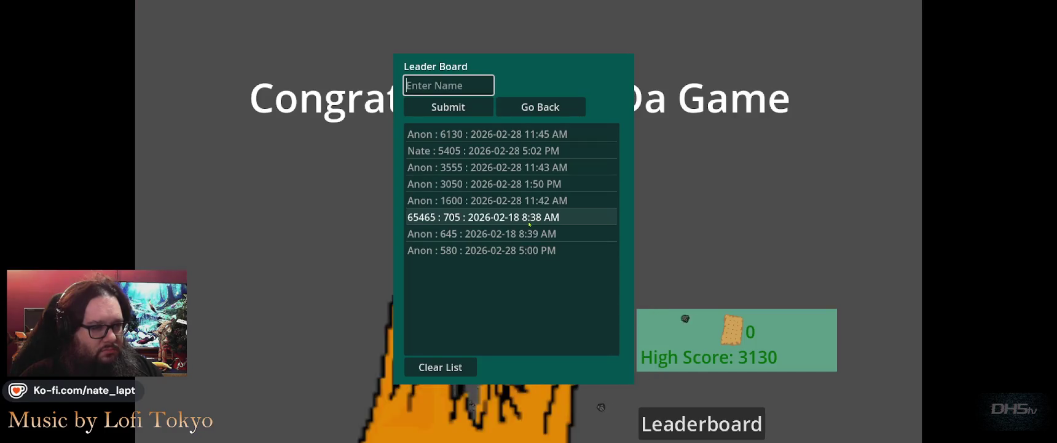
key(Return)
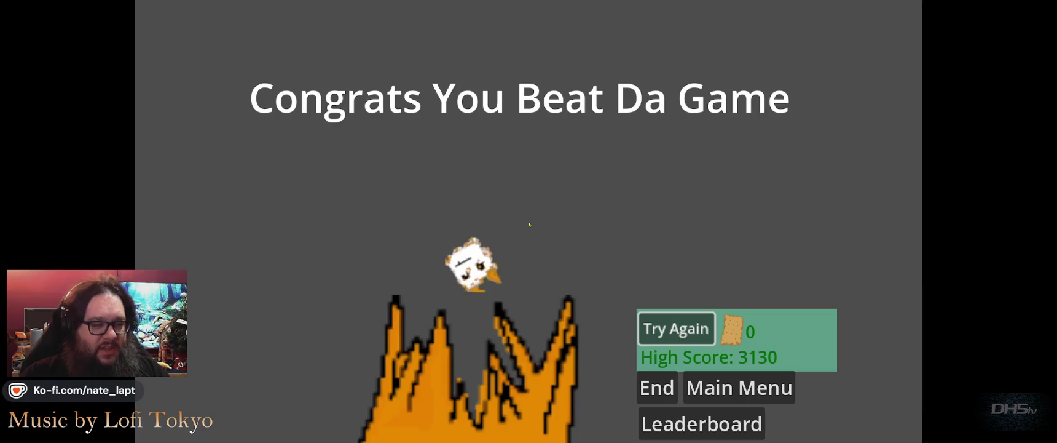
key(Return)
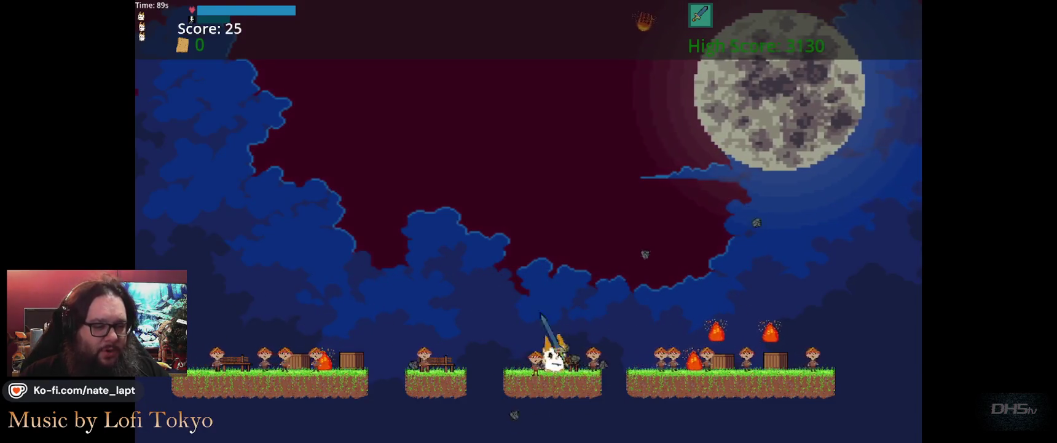
- Move and jump right and left across the night platforms while the sword attacks continuously
key(Right)
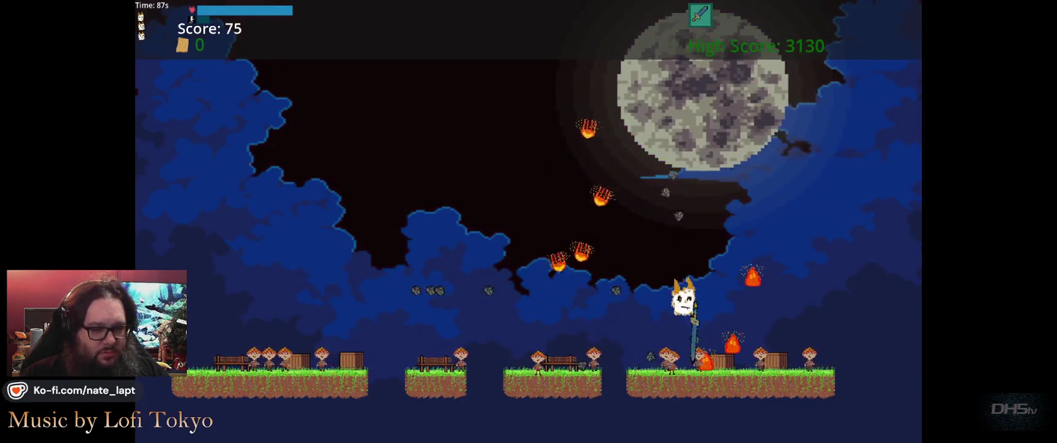
key(Up)
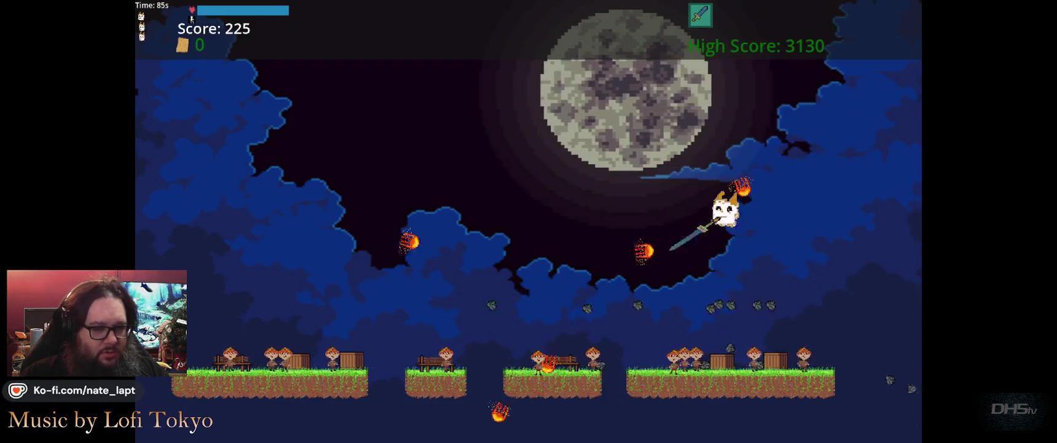
key(Up)
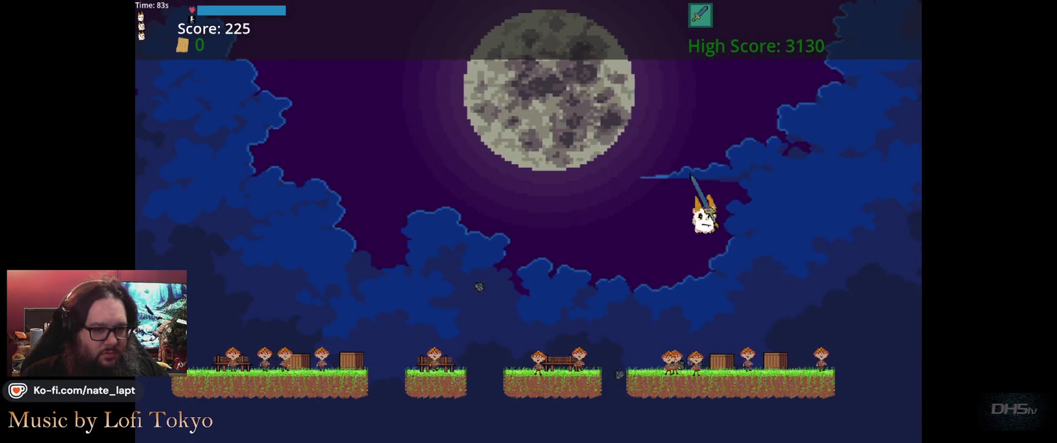
key(Right)
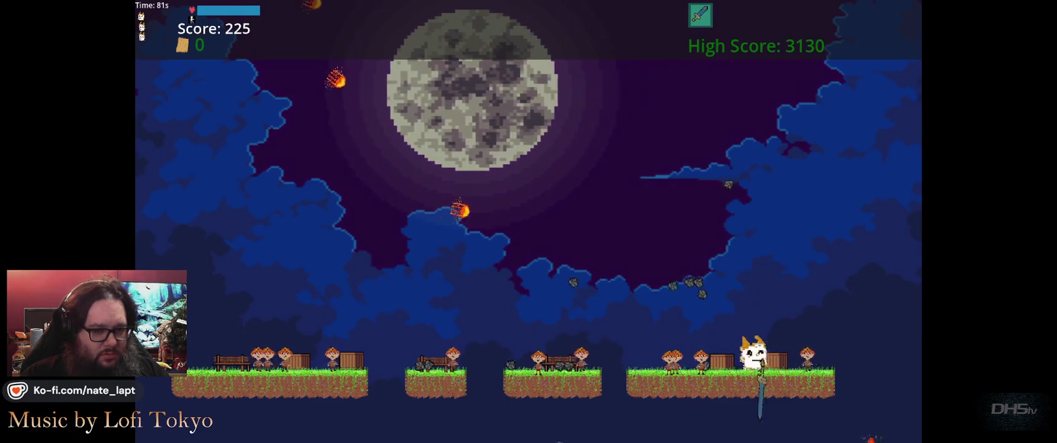
key(Up)
key(Left)
key(Up)
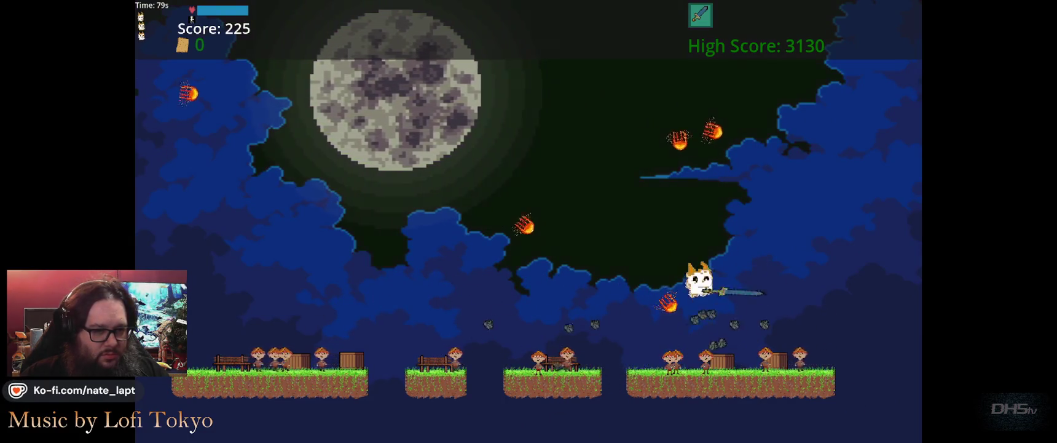
- Drop down and jump left off the middle platform into a gap at score 375
key(Down)
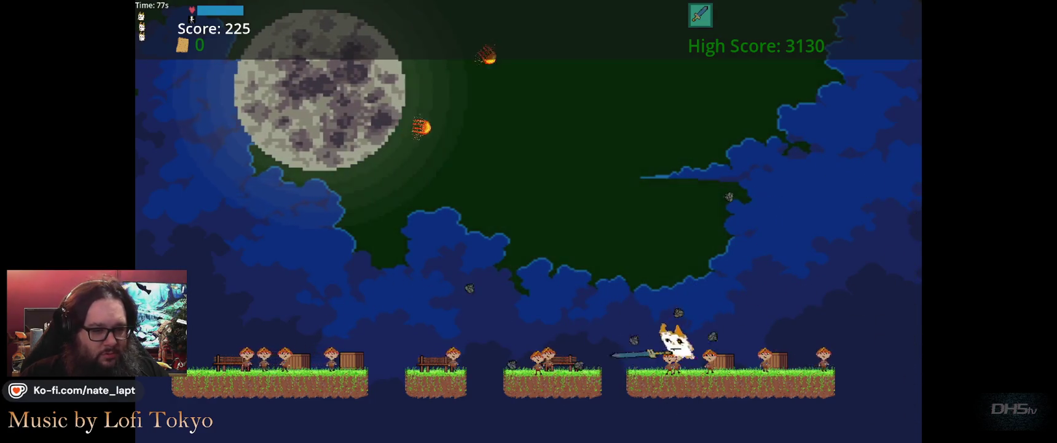
key(Up)
key(Left)
key(Down)
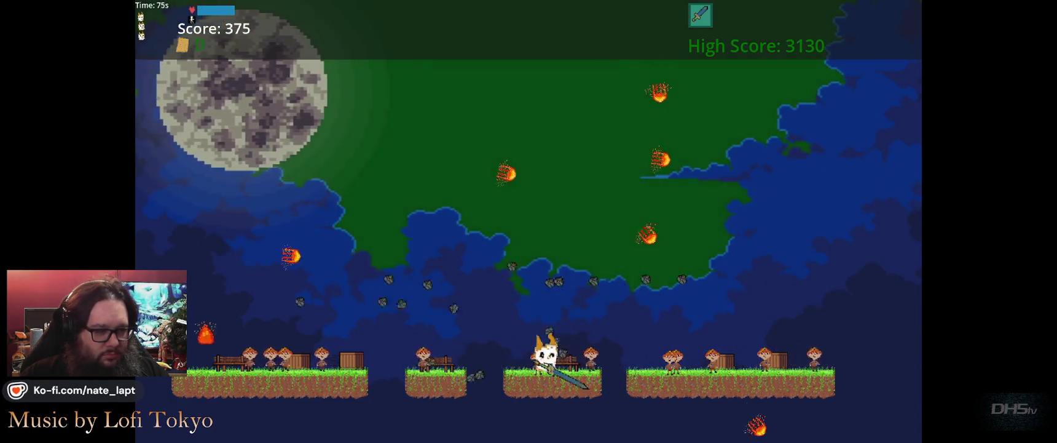
key(Up)
key(Left)
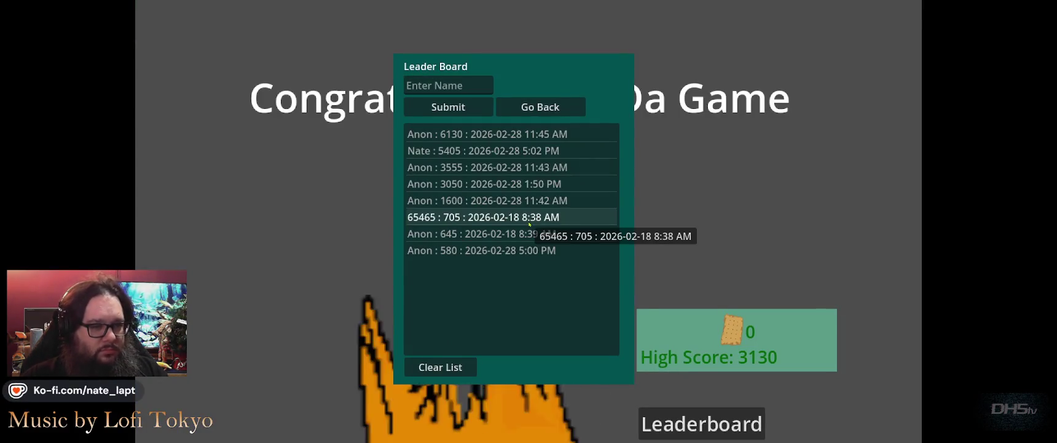
- Go Back from the Leader Board and Try Again twice, restarting the night level at score 0
click(557, 102)
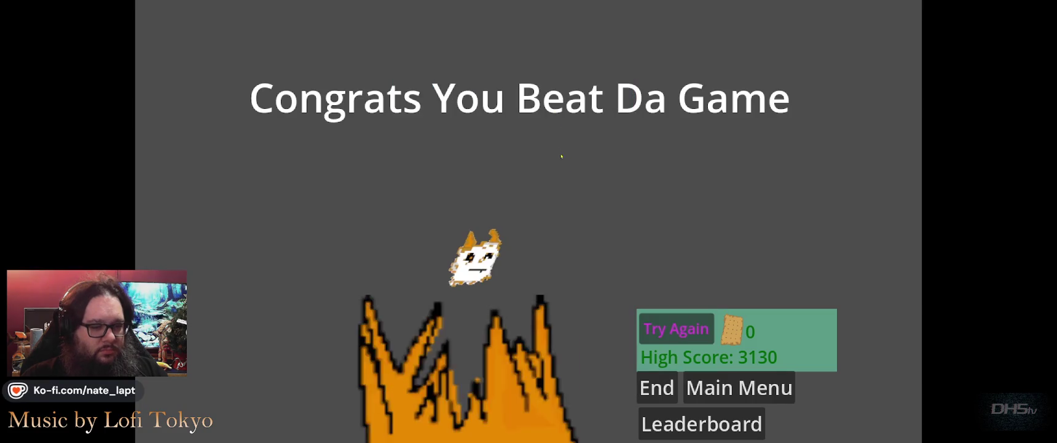
click(690, 332)
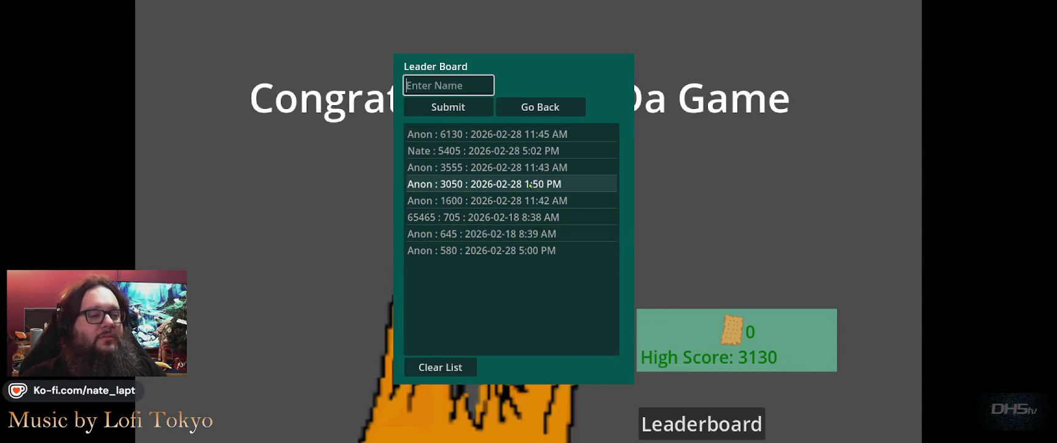
click(552, 107)
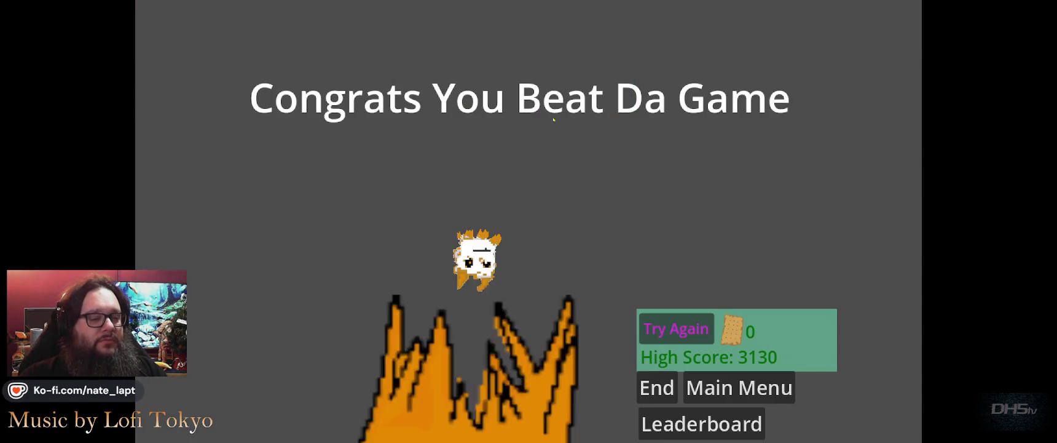
click(660, 321)
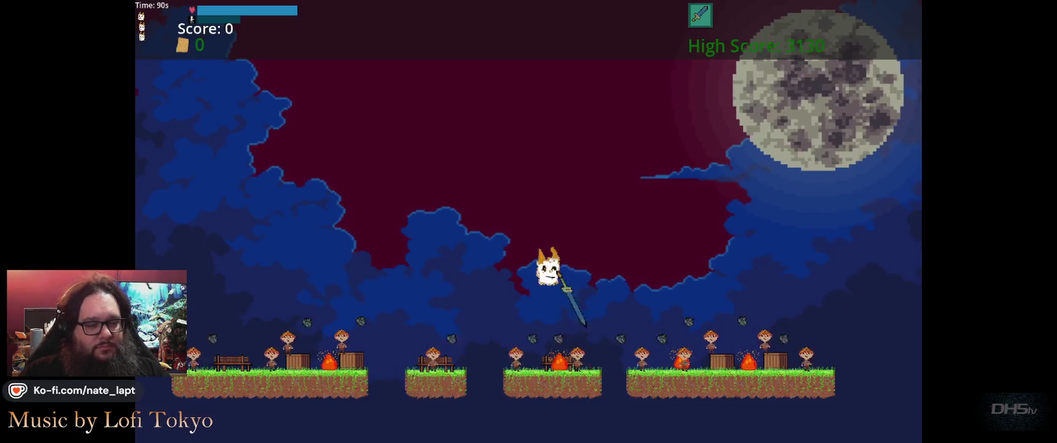
- Jump the cat around the night bonus level, steering left and right across the platforms
key(Right)
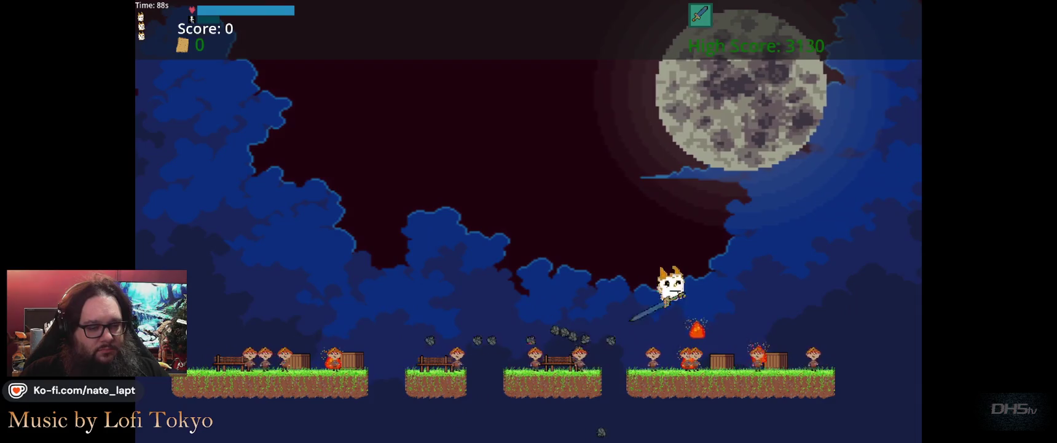
key(space)
key(space)
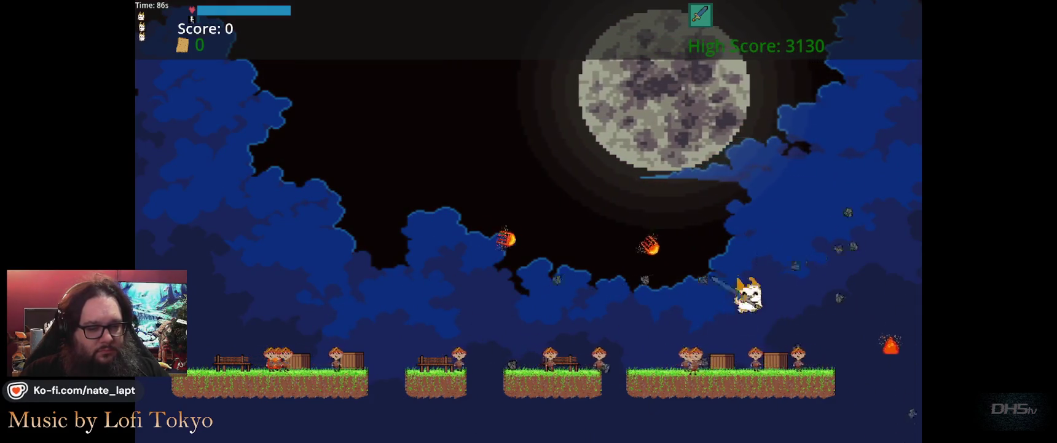
key(Right)
key(Left)
key(space)
key(Left)
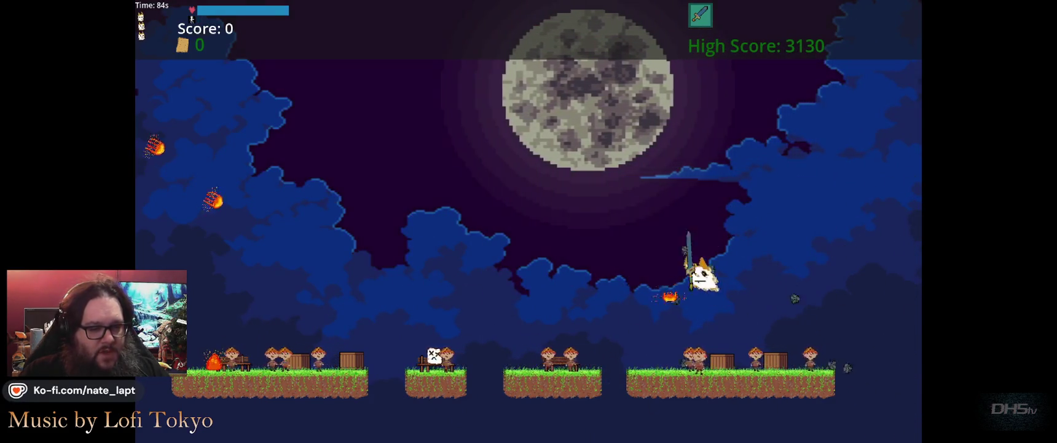
key(space)
key(space)
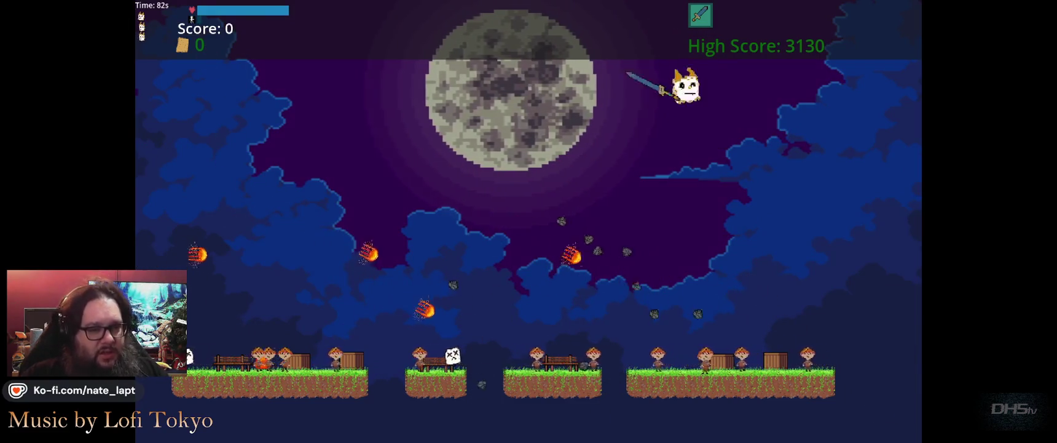
key(Left)
key(space)
key(Right)
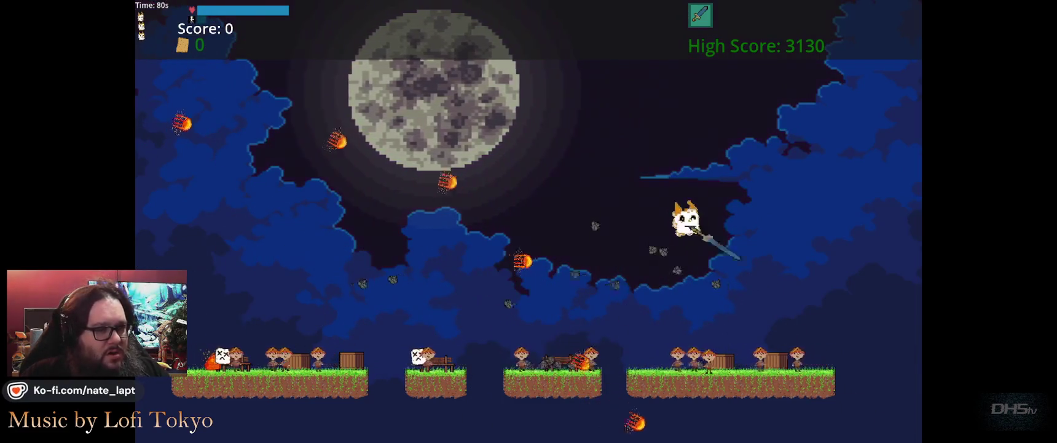
key(Left)
key(Left)
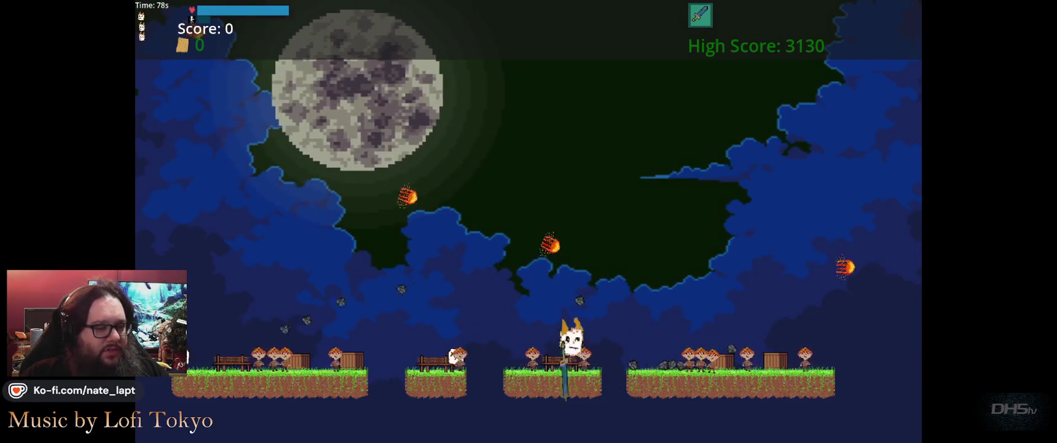
- Jump into enemies to slash them up to a 1130 score, then pause and stop the game with F8
key(space)
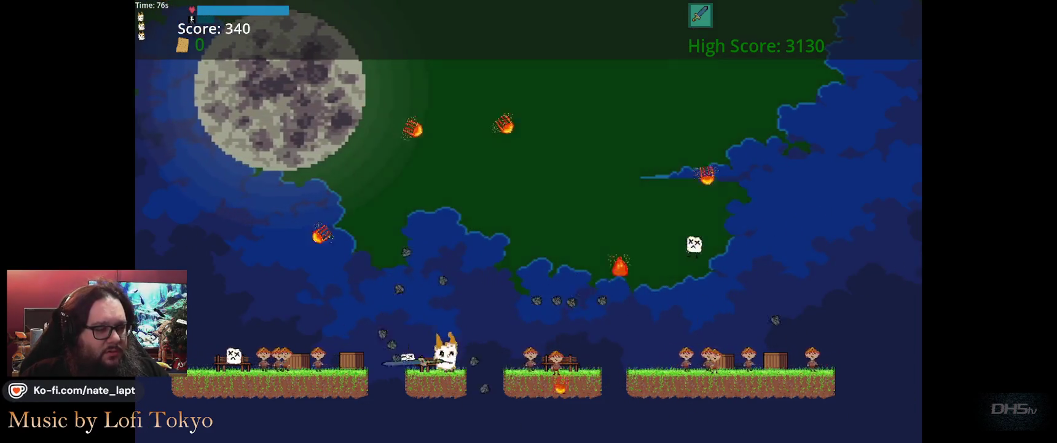
key(space)
key(Right)
key(Right)
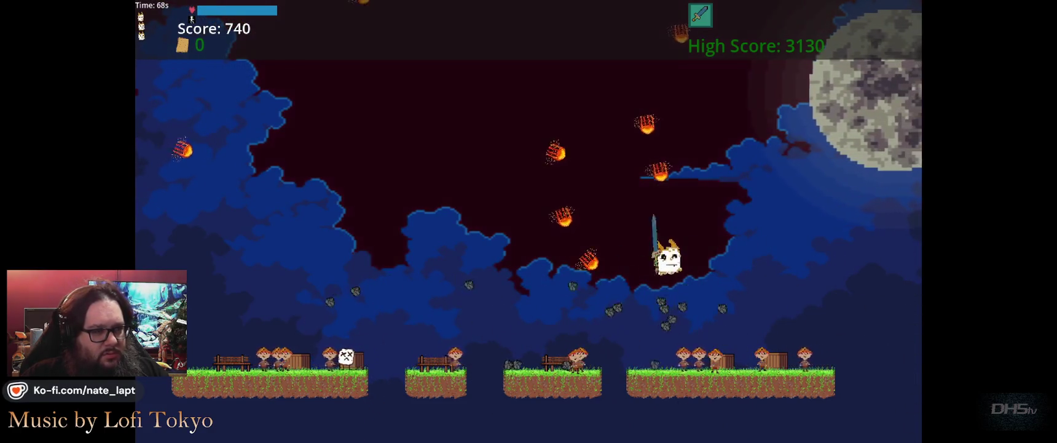
key(Right)
key(space)
key(Right)
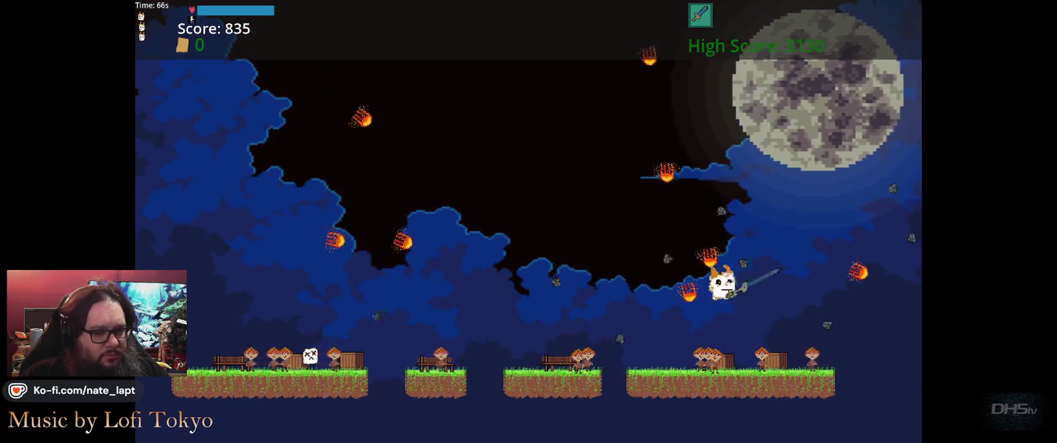
key(space)
key(Right)
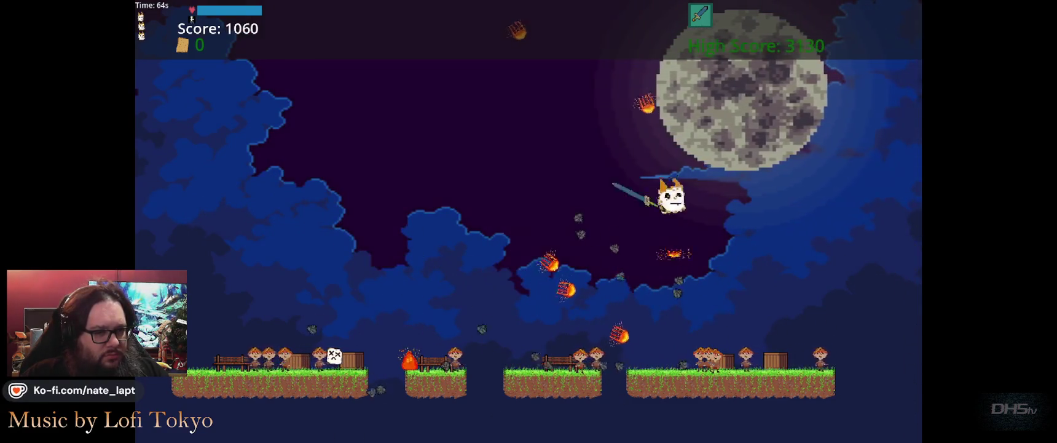
key(Right)
key(space)
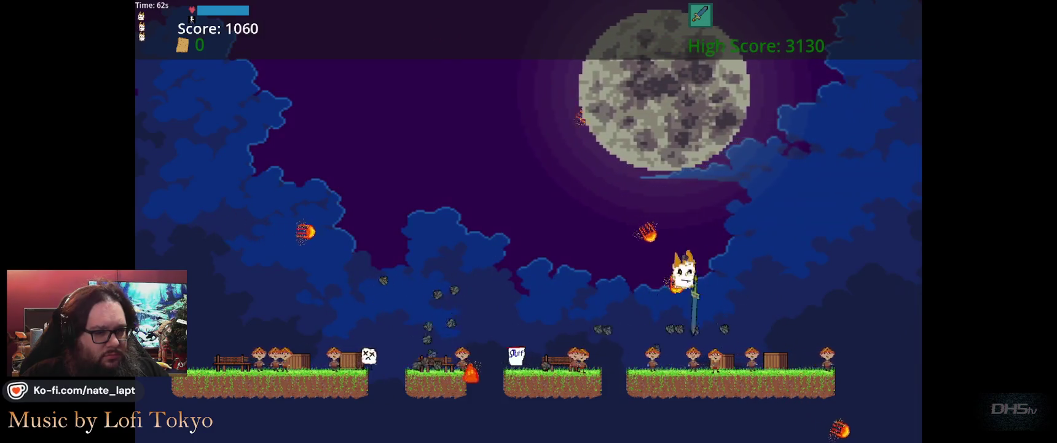
key(Left)
key(space)
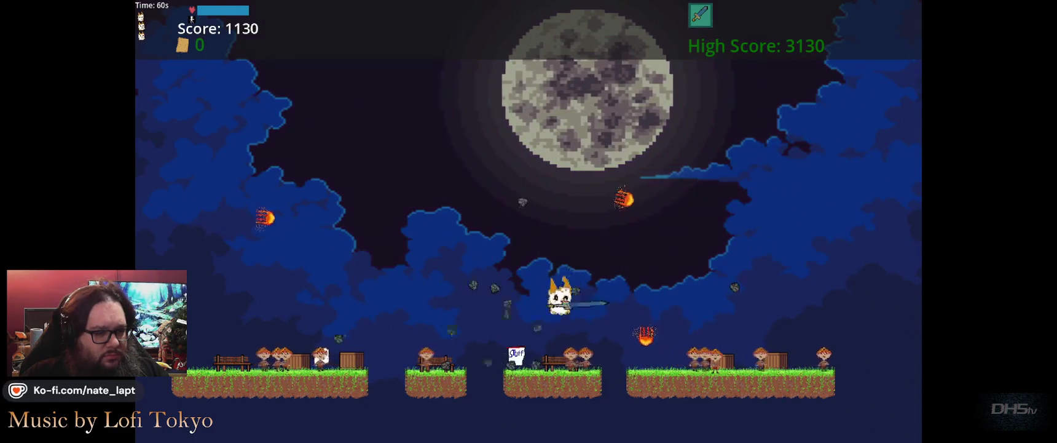
key(Escape)
key(F8)
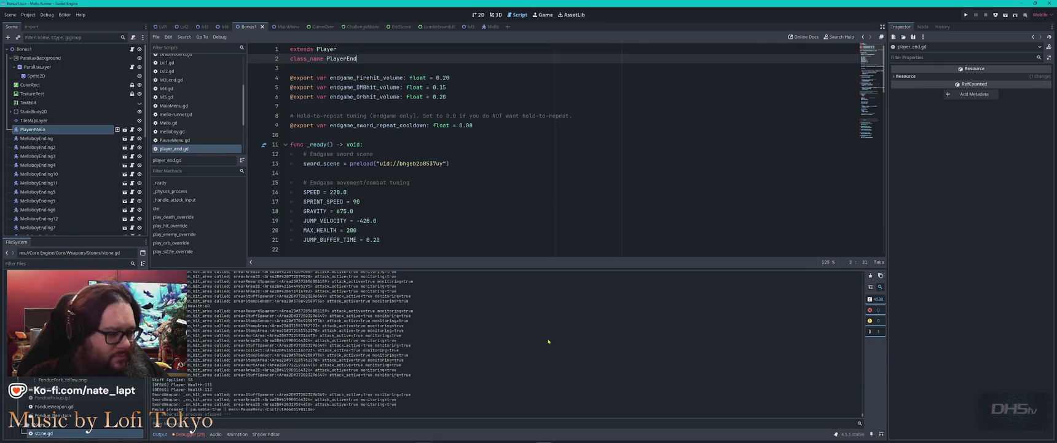
- Inspect the end_score errors and warnings in the Debugger, go back to Output, and switch windows
click(200, 436)
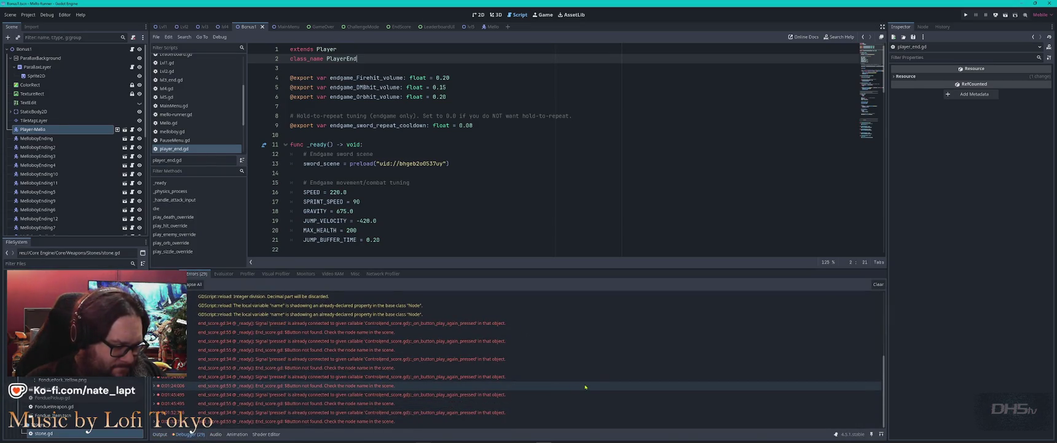
mouse_move(586, 387)
scroll(586, 387, up, 10)
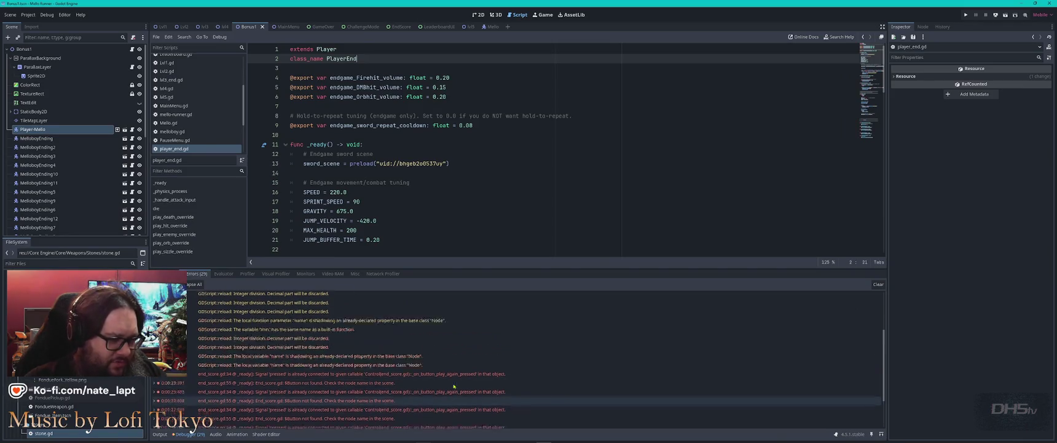
scroll(454, 386, down, 10)
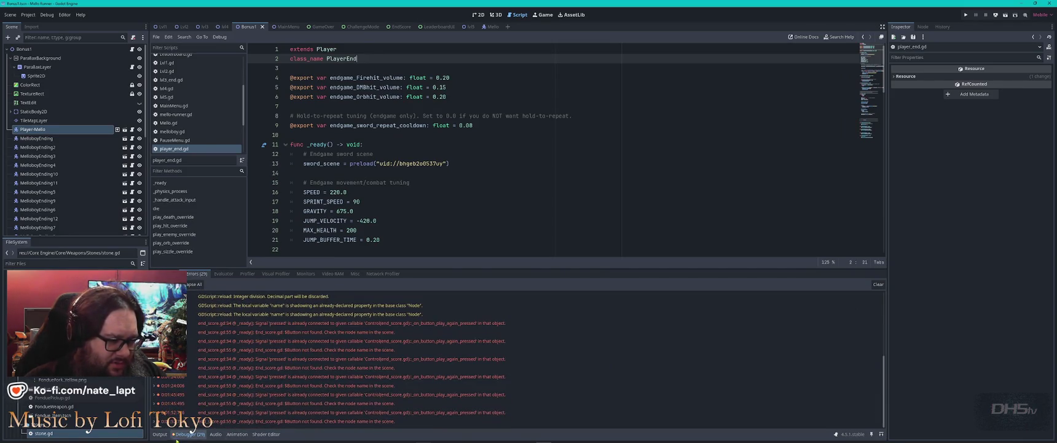
click(160, 434)
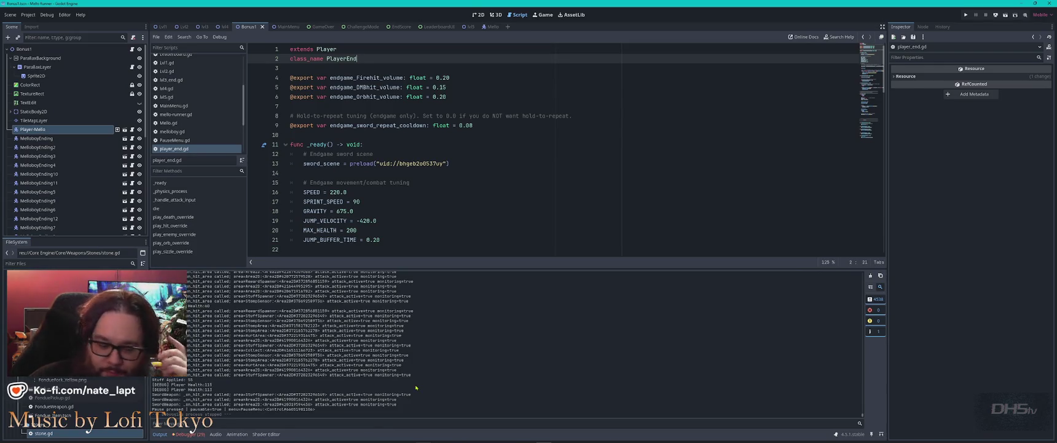
key(alt+Tab)
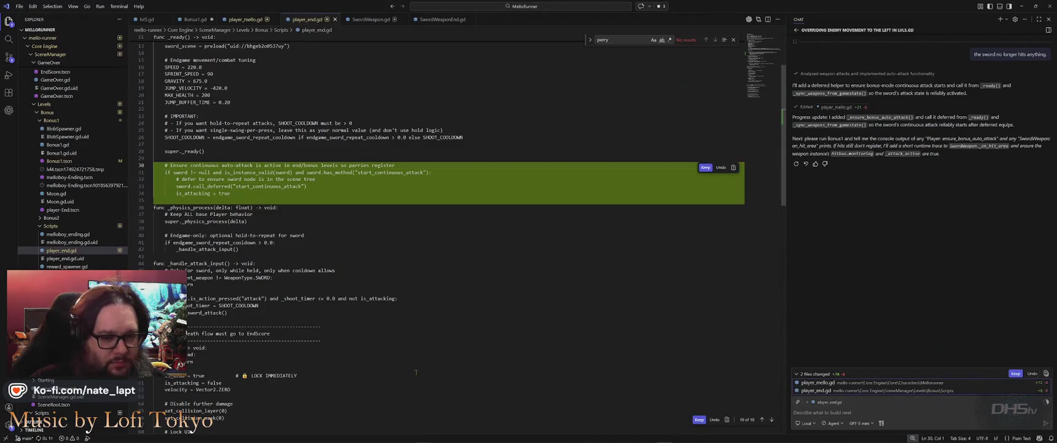
- Ask Copilot to check on processing time and remove the debug script, since hits only sometimes register
click(854, 410)
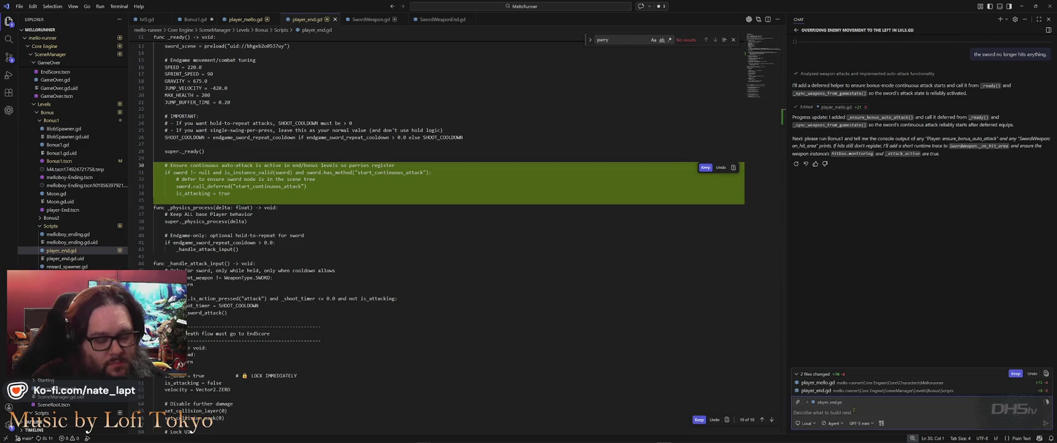
text(check )
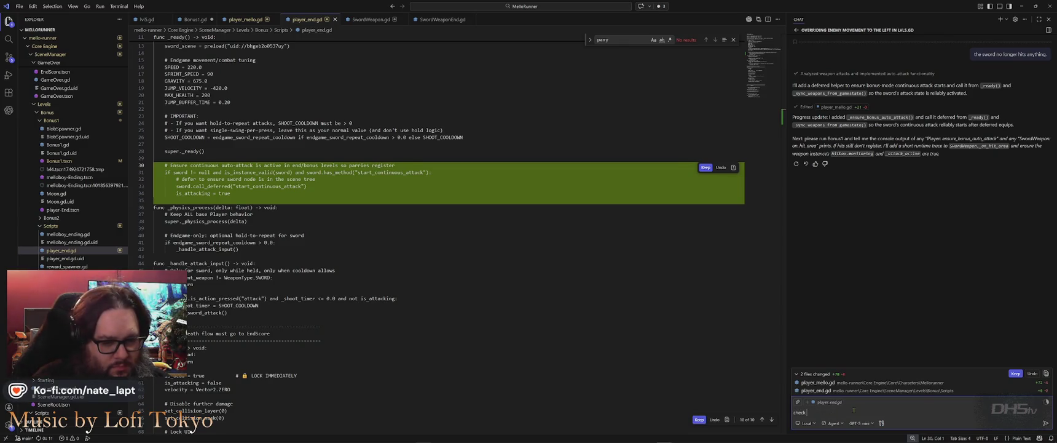
text(on processing time.)
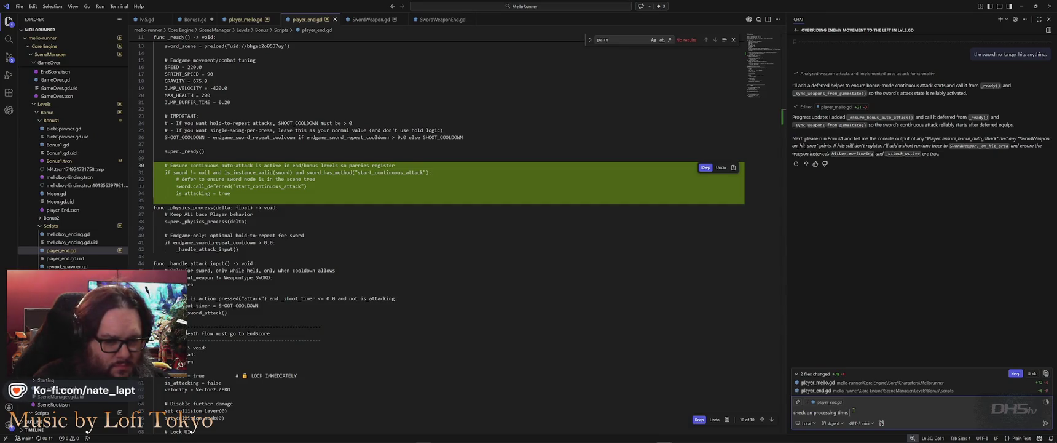
key(shift+Return)
text(We)
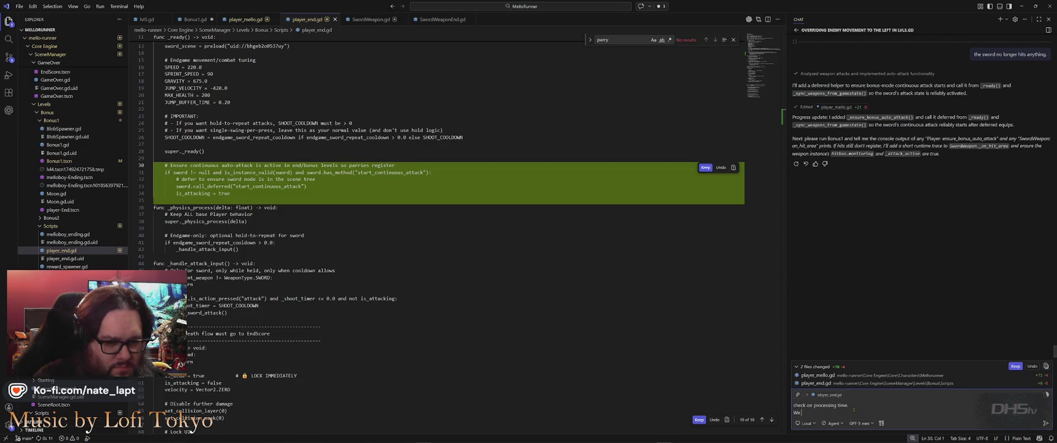
text( can remove the s)
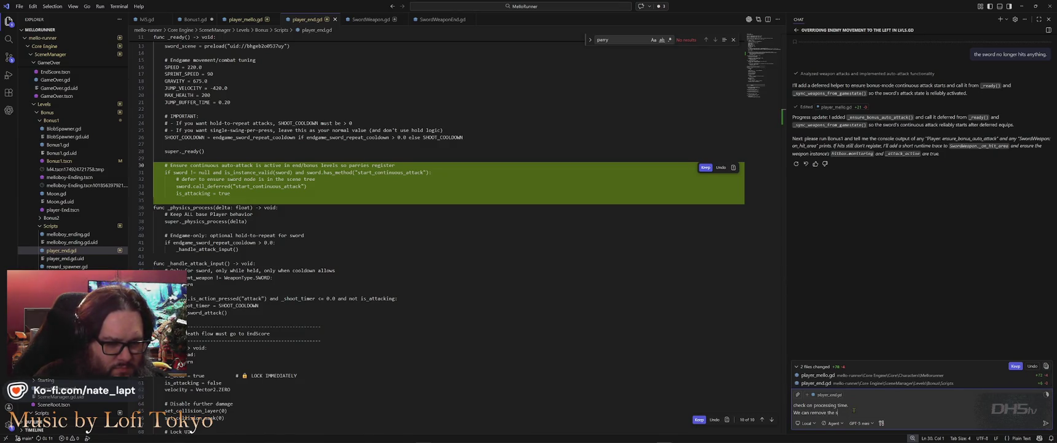
key(BackSpace)
text(debug)
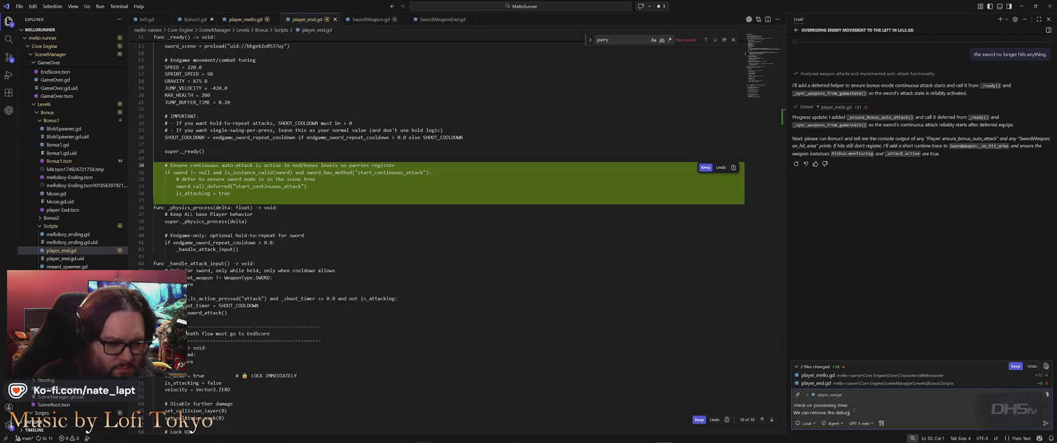
text( script.)
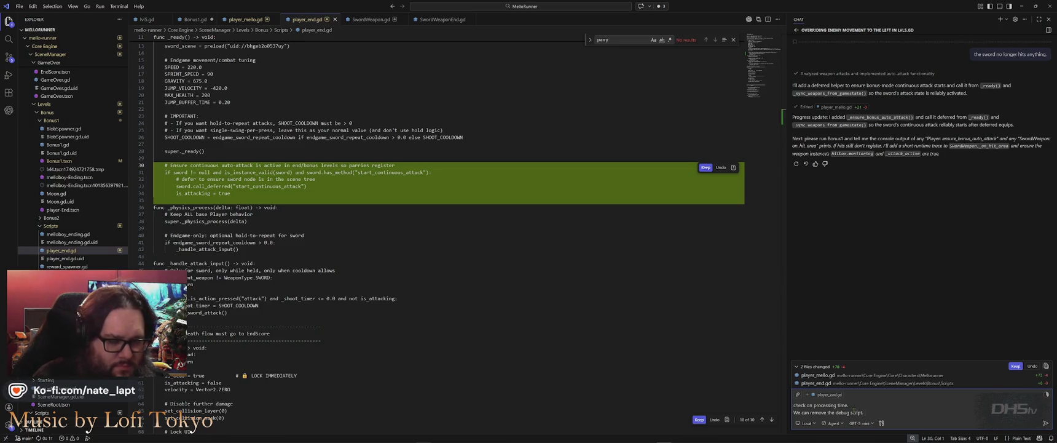
text( s)
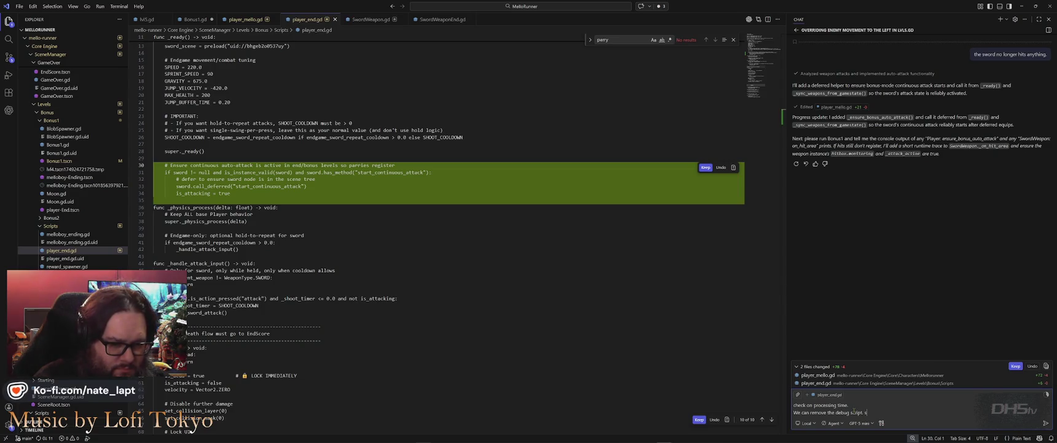
text(ome)
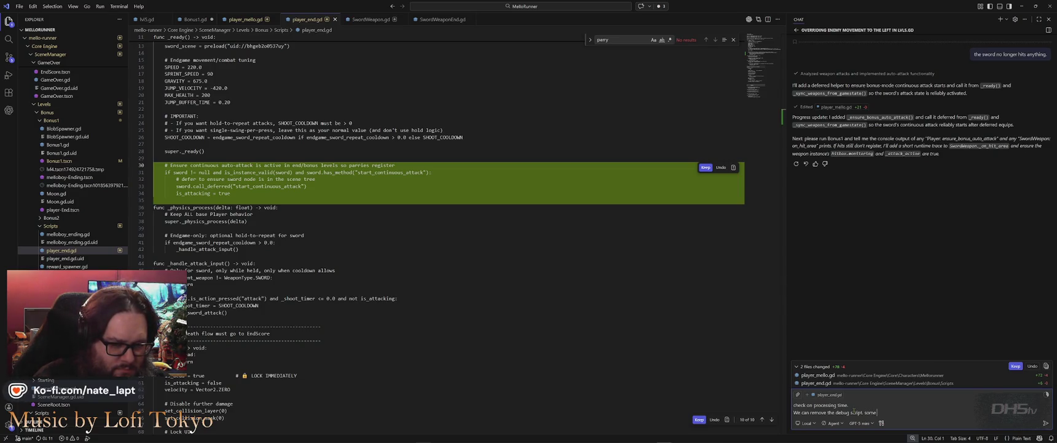
text( are being)
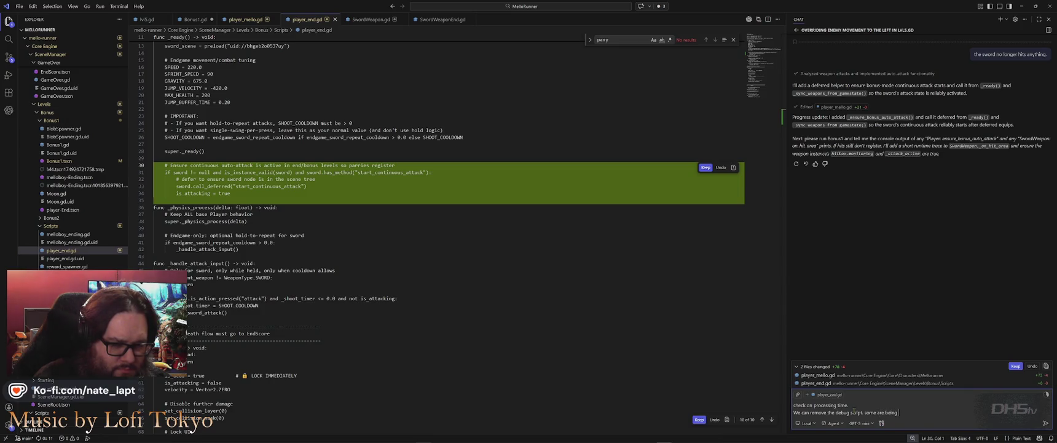
text( hit but not)
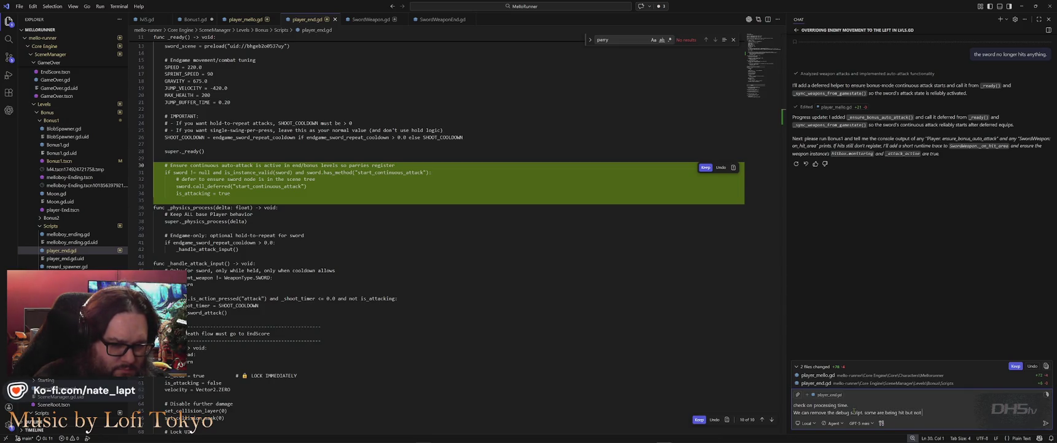
text( always)
key(Return)
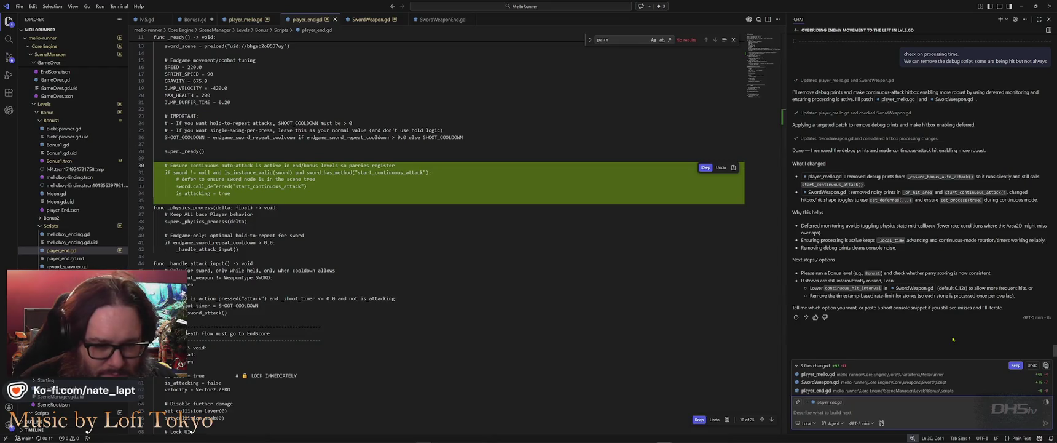
- Return to the Godot editor once the player_end.gd, player_mello.gd and SwordWeapon.gd edits are in
key(alt+Tab)
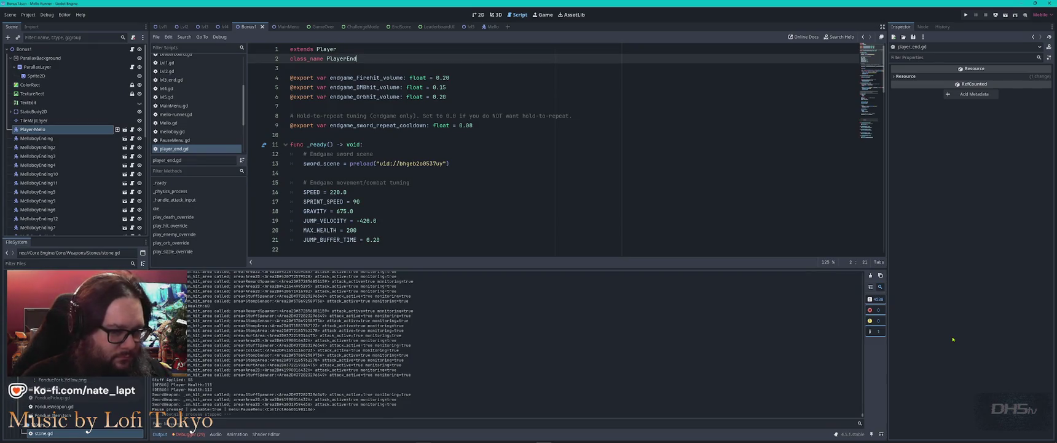
- Run the project with F5 and choose Challenge Mode to load the night level
click(953, 339)
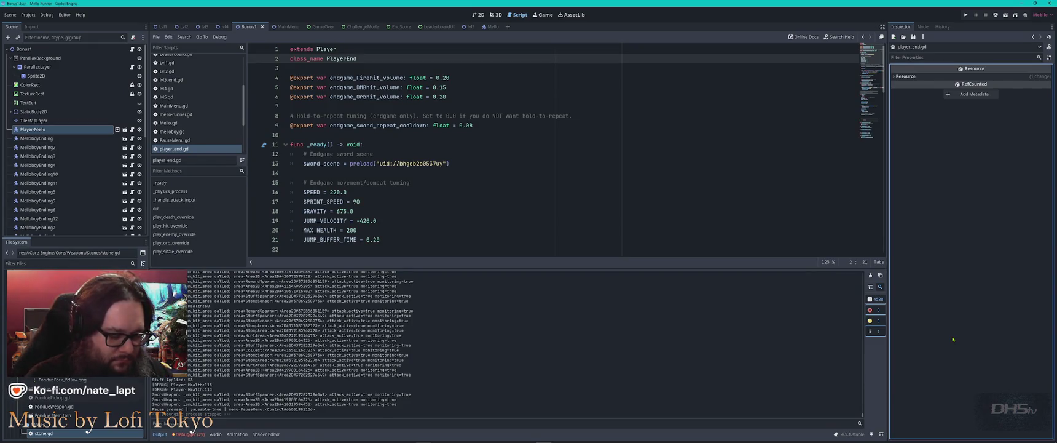
key(F5)
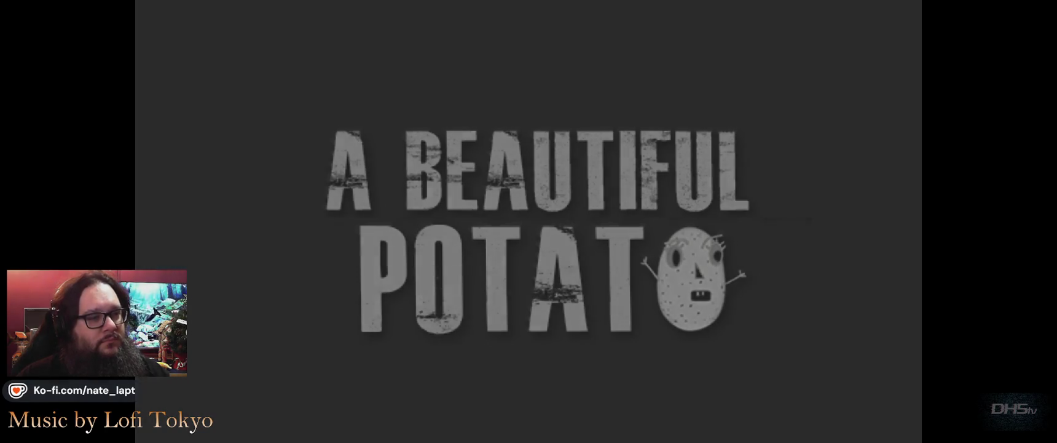
key(Return)
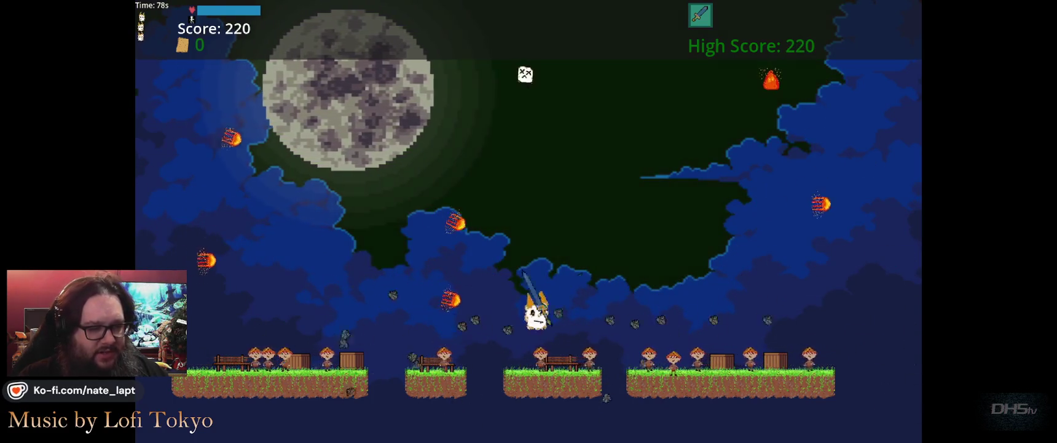
- Jump the cat right and left, then walk it off the platform to end the run
key(Right)
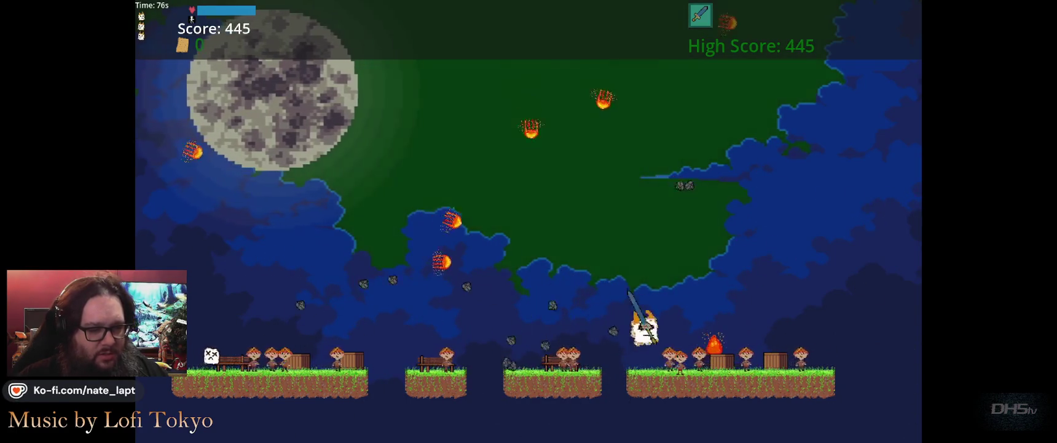
key(space)
key(Left)
key(space)
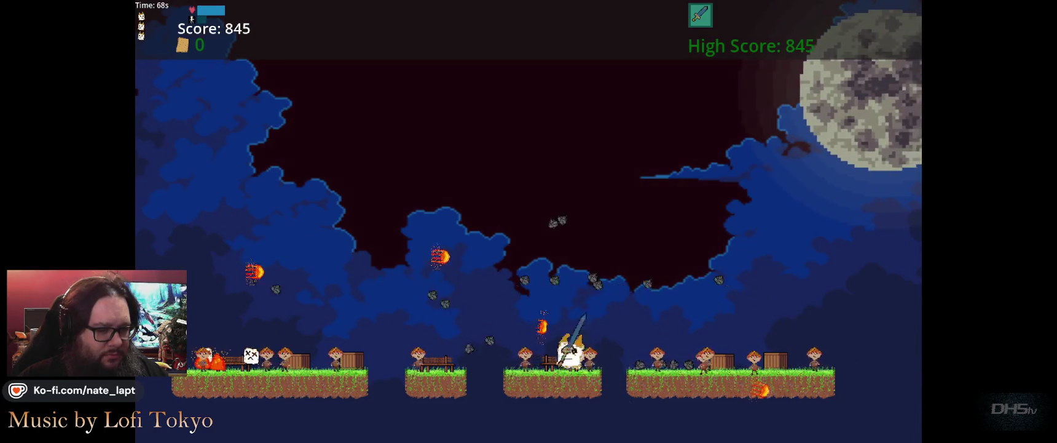
key(Left)
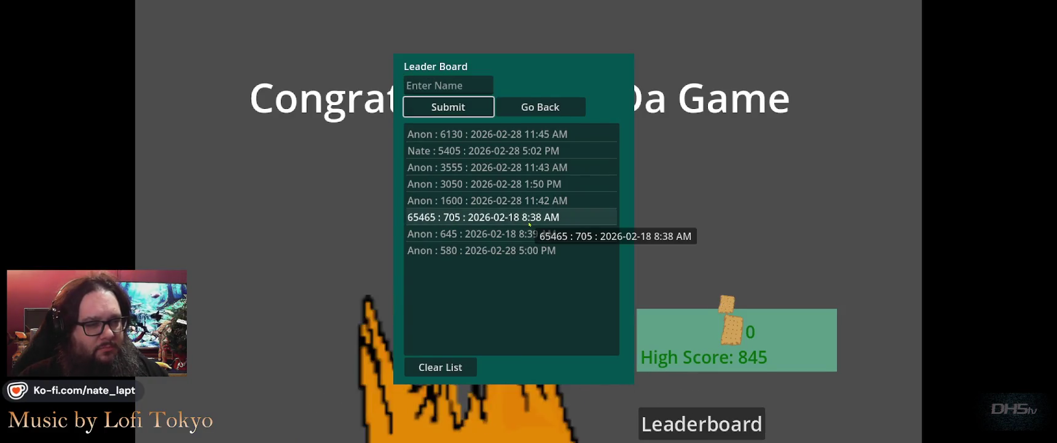
- Dismiss the Leader Board and choose Try Again to restart the night level at score 0
key(Return)
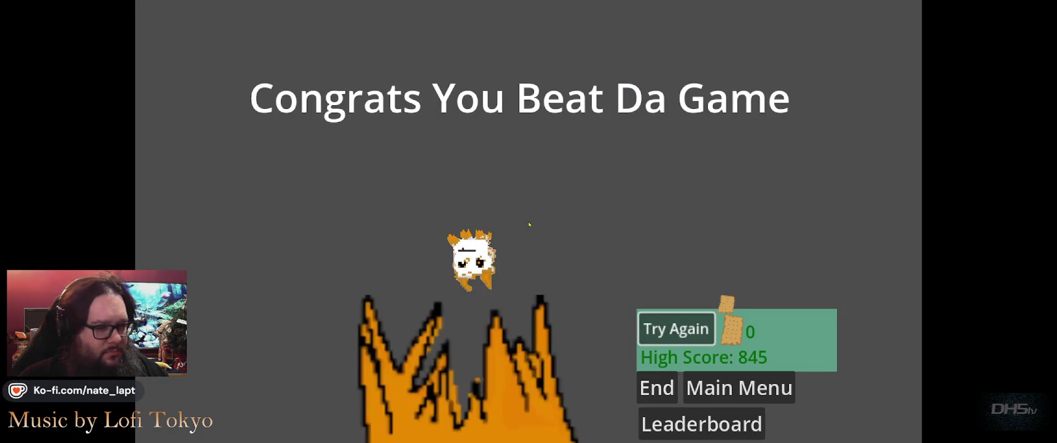
key(Return)
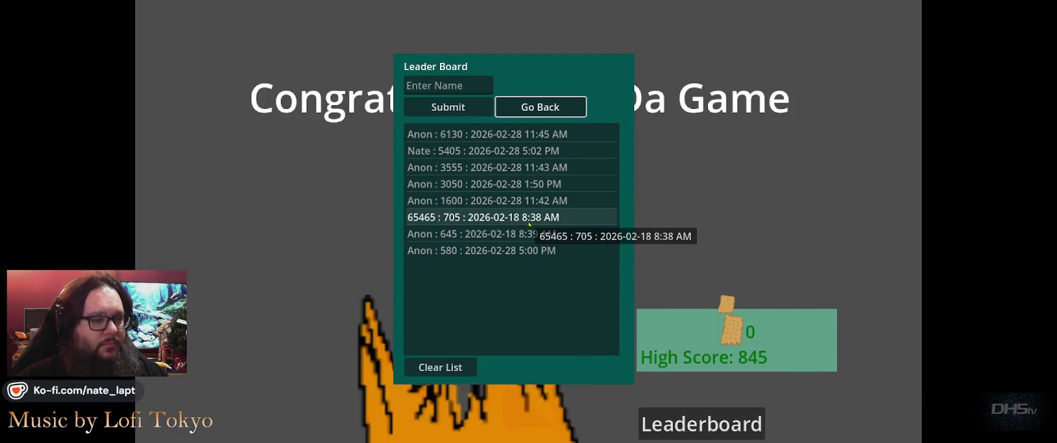
key(Return)
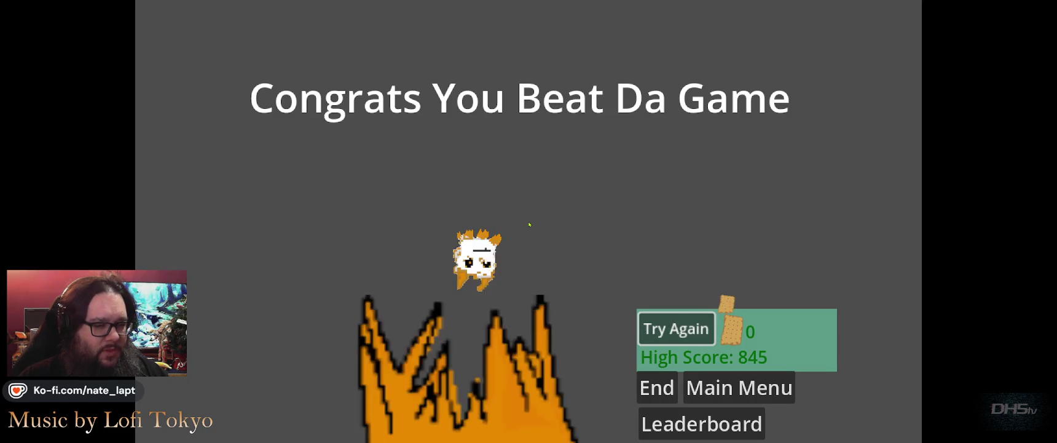
key(Return)
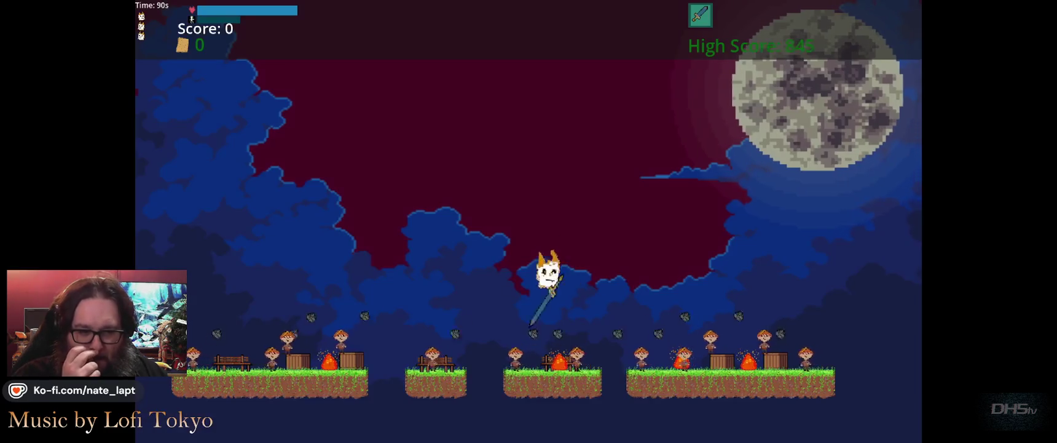
- Run and jump the cat back and forth across the platforms, collecting the scroll
key(Right)
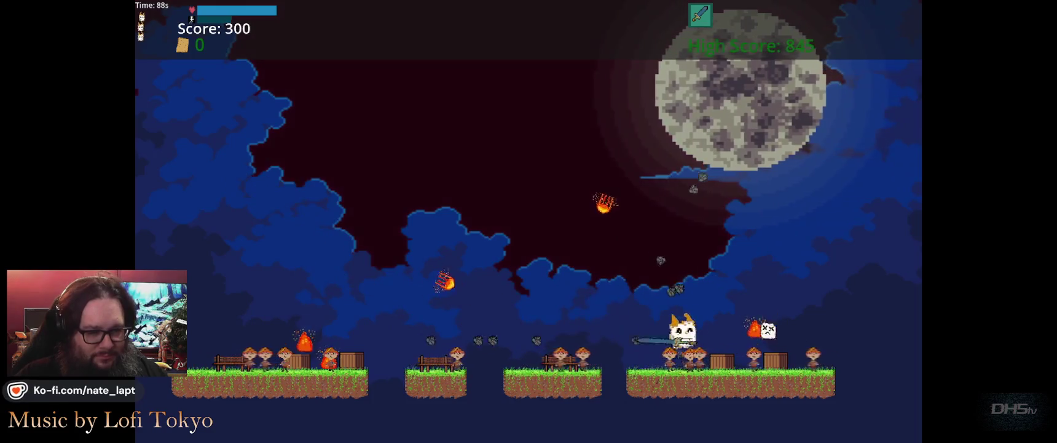
key(space)
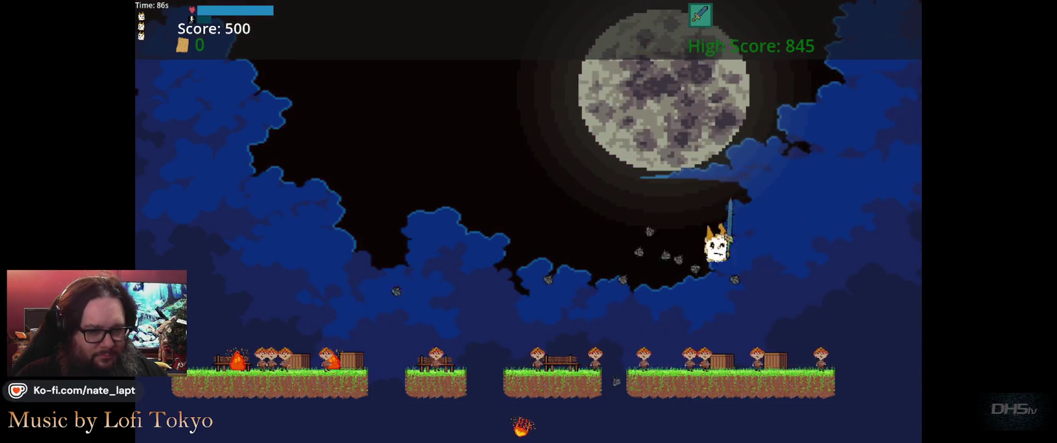
key(space)
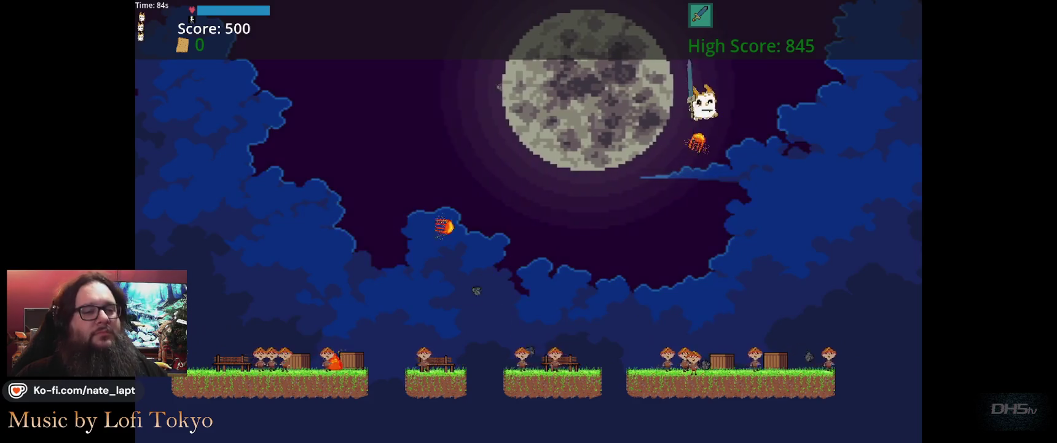
key(Left)
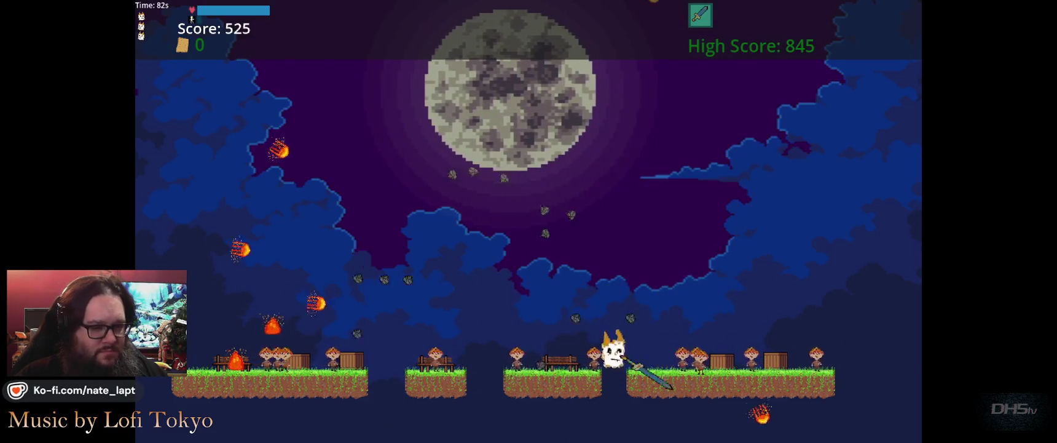
key(space)
key(Left)
key(Left)
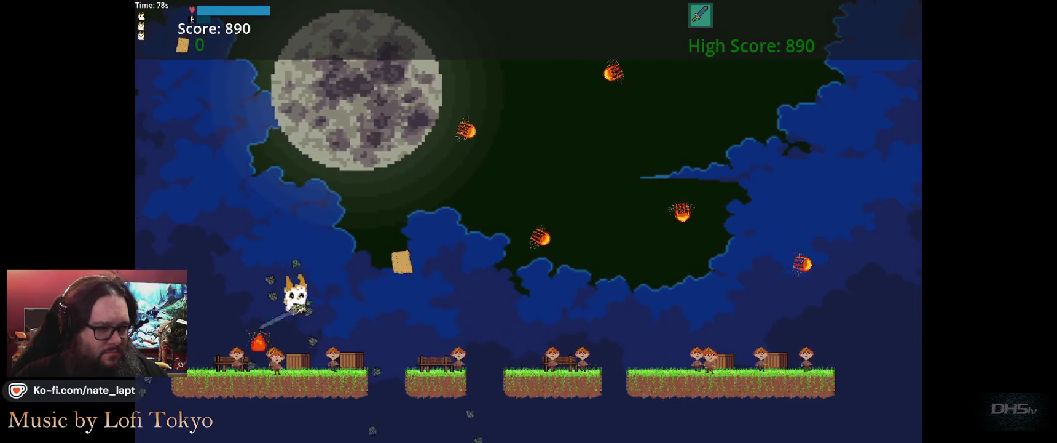
key(space)
key(Right)
key(space)
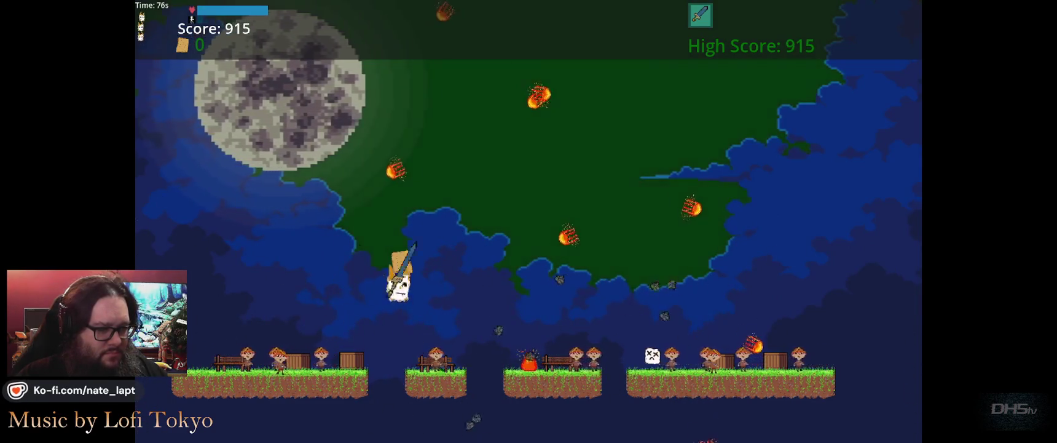
key(Right)
key(space)
key(Left)
key(space)
key(Right)
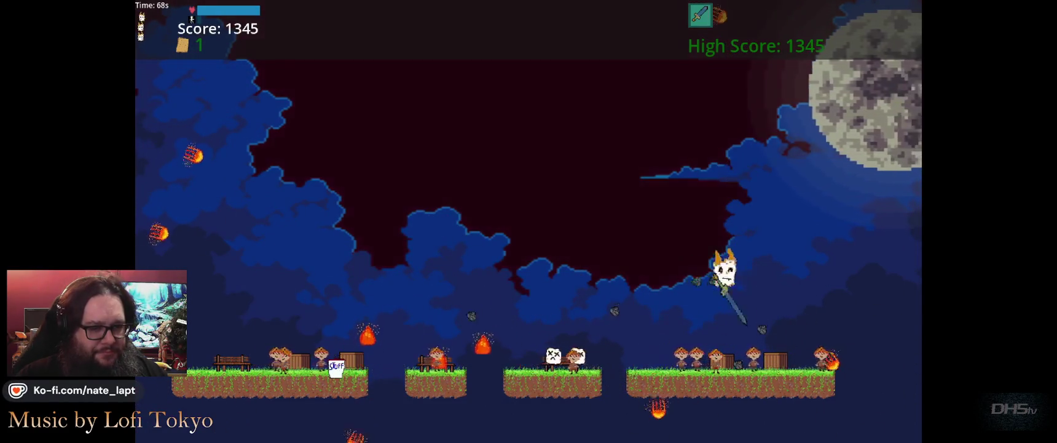
- Leap up toward the moon and back left, landing on the middle platform
key(Left)
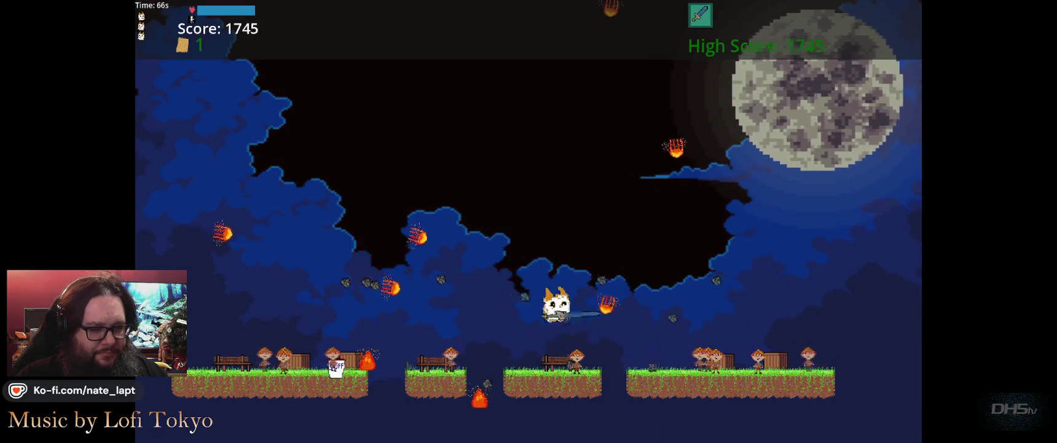
key(space)
key(Right)
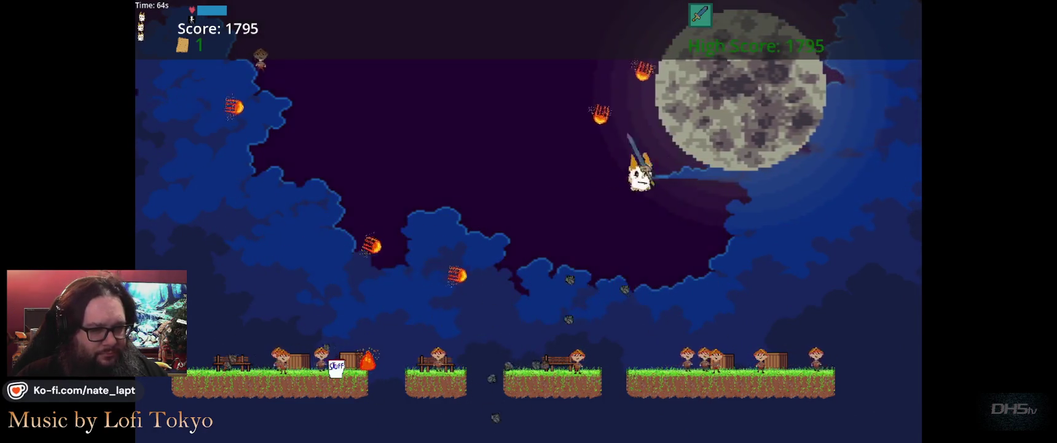
key(Left)
key(space)
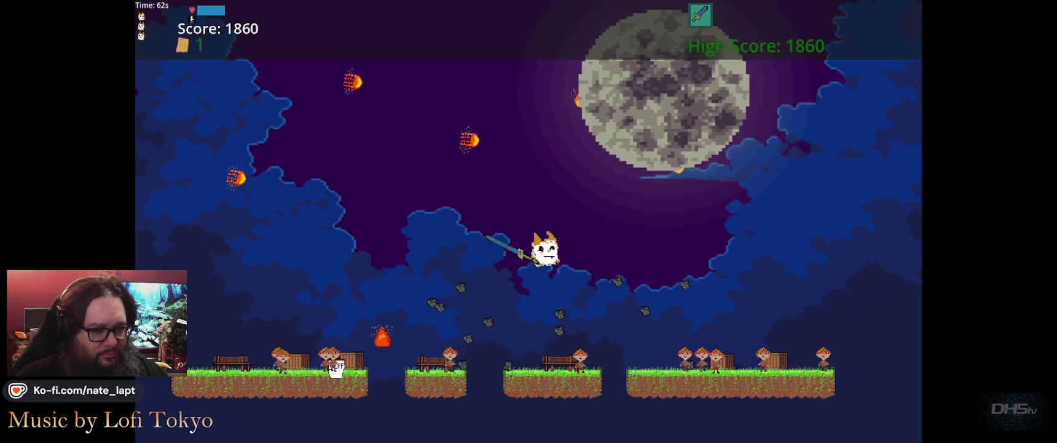
key(Left)
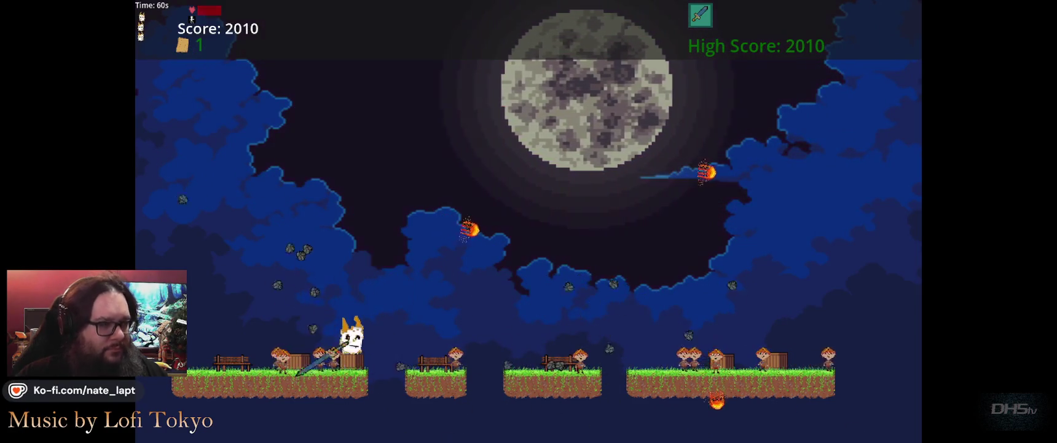
key(Right)
key(space)
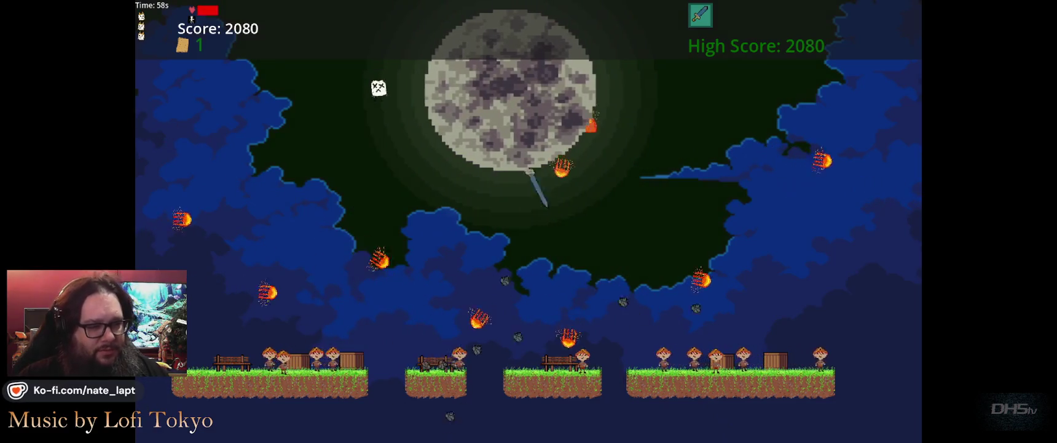
key(Left)
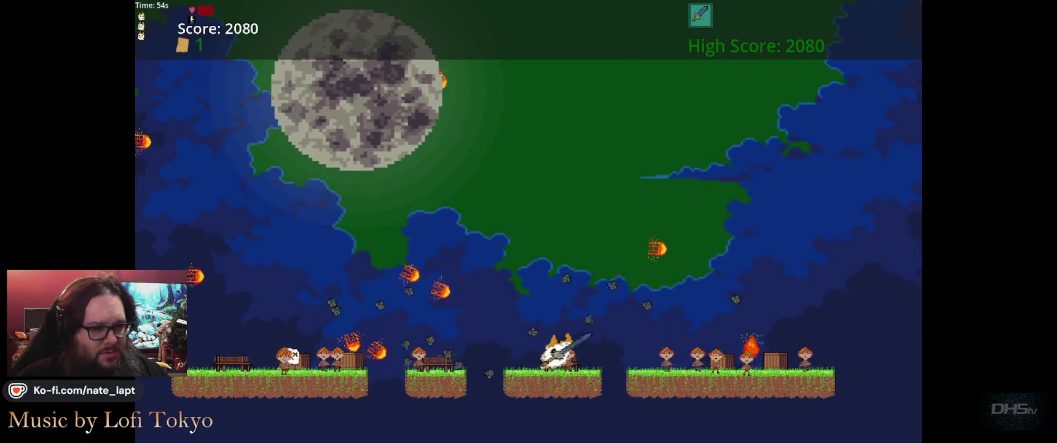
- Swing the sword down and sideways from the middle platform until the run ends at a 2080 high score
key(Down)
key(Up)
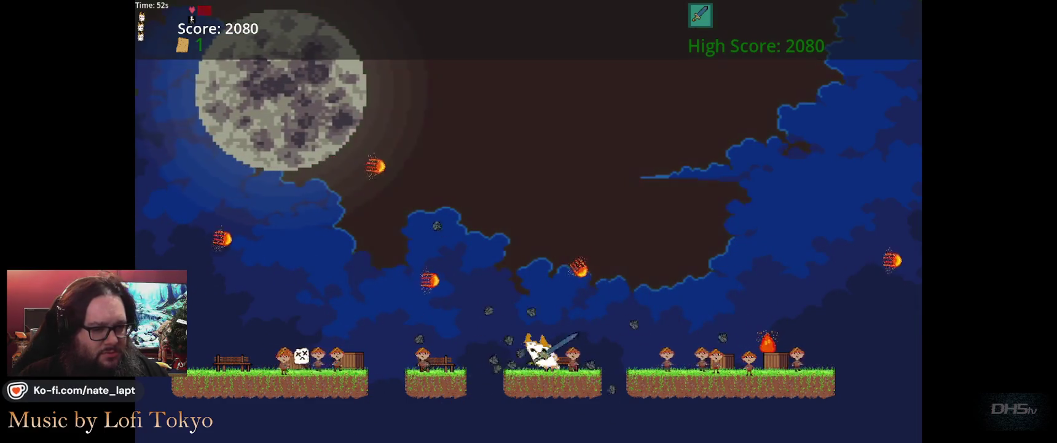
key(Right)
key(Left)
key(Up)
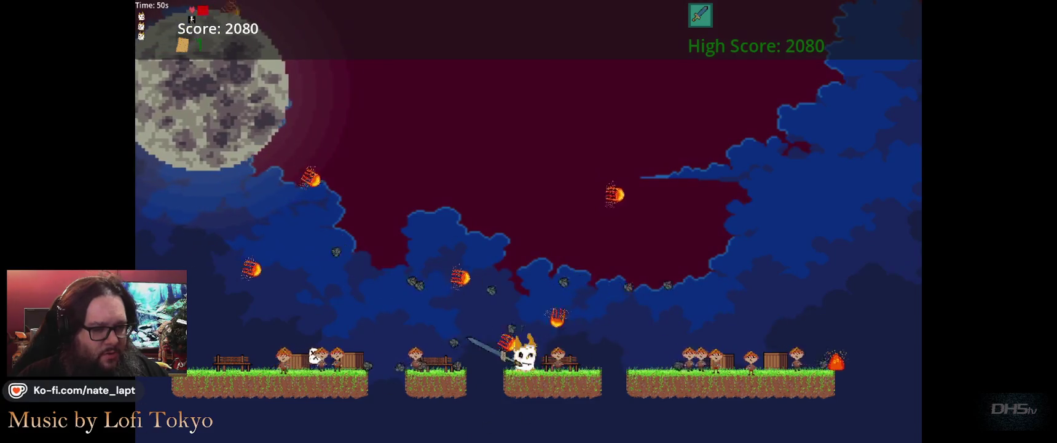
key(Down)
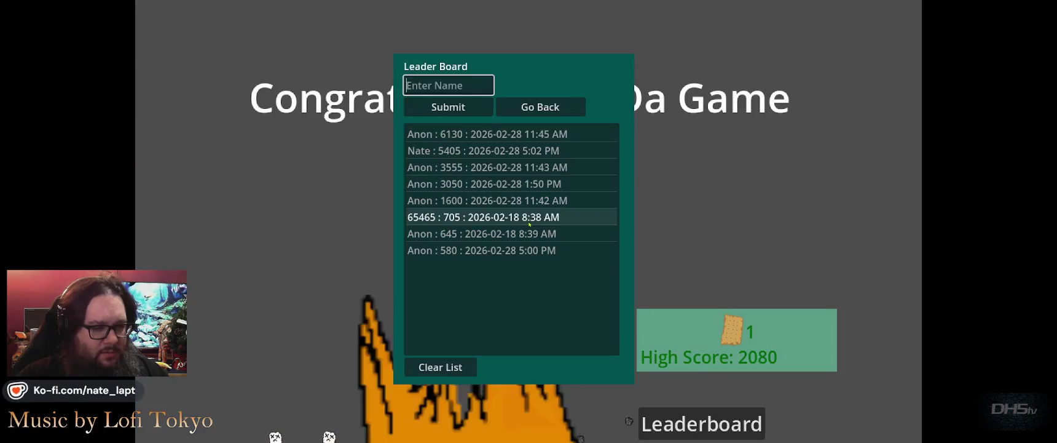
- Open and close the end-screen Leader Board, then Try Again to restart at score 0
key(Escape)
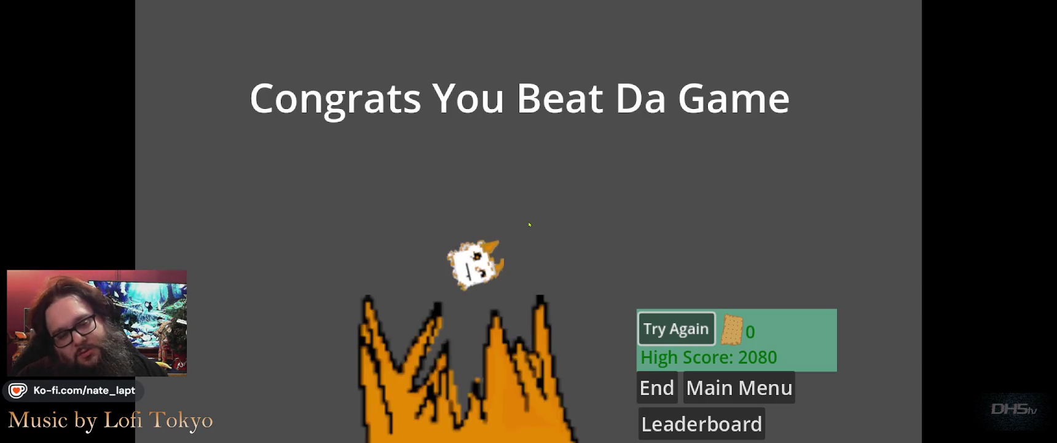
key(Return)
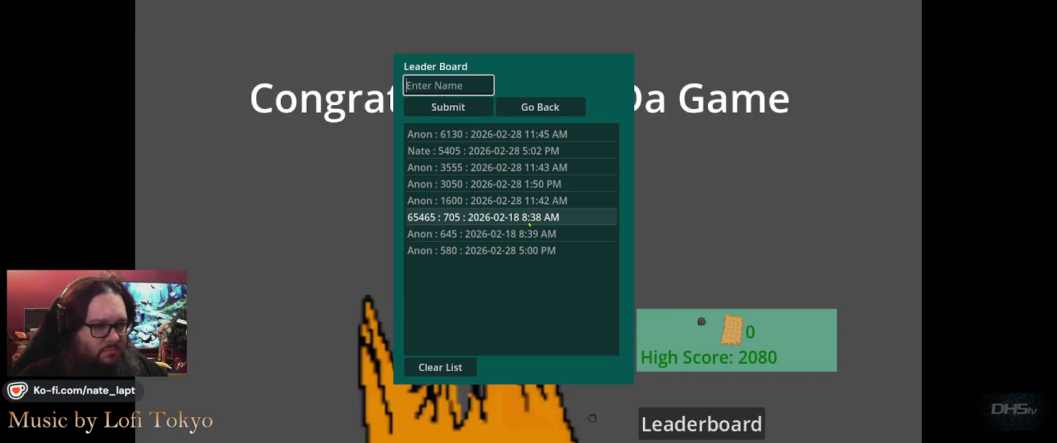
key(Return)
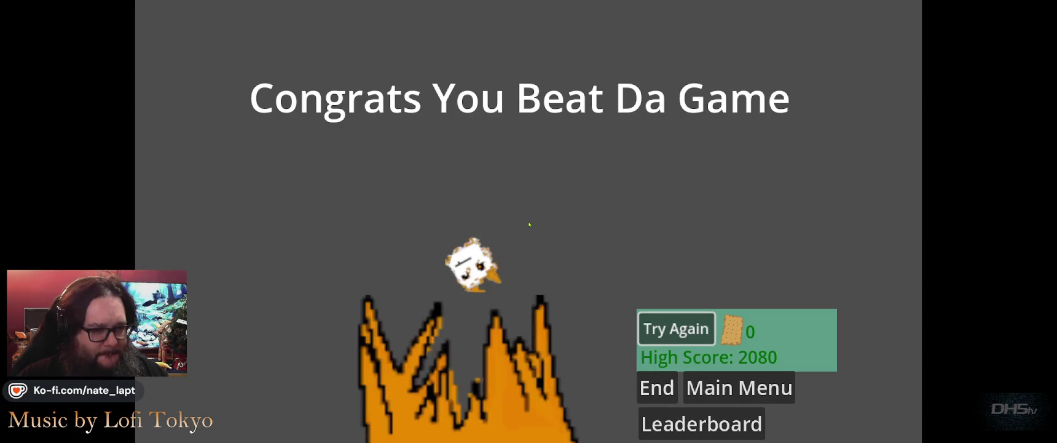
key(Return)
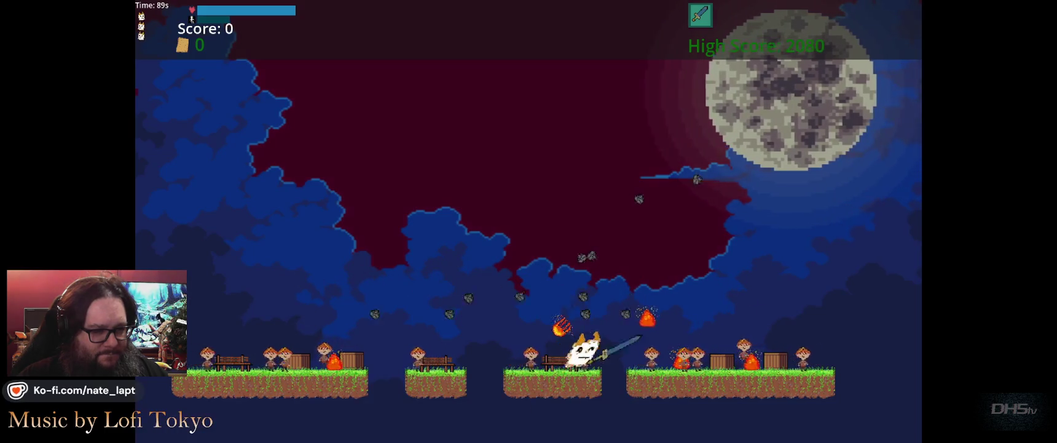
- Jump repeatedly to slash enemies and dodge falling fireballs on the night level
key(space)
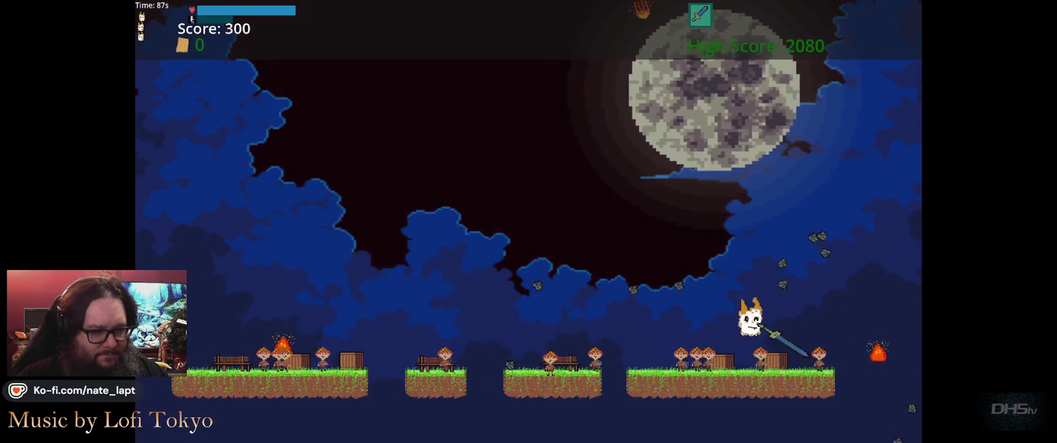
key(space)
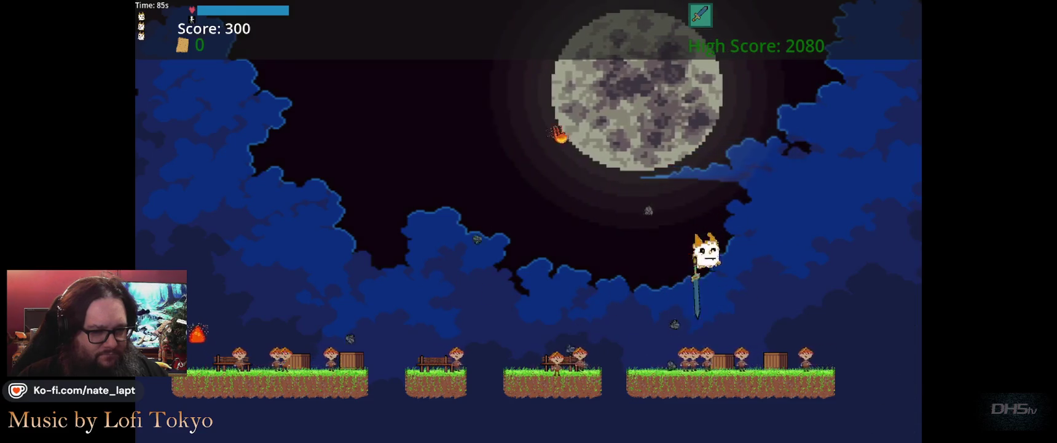
key(space)
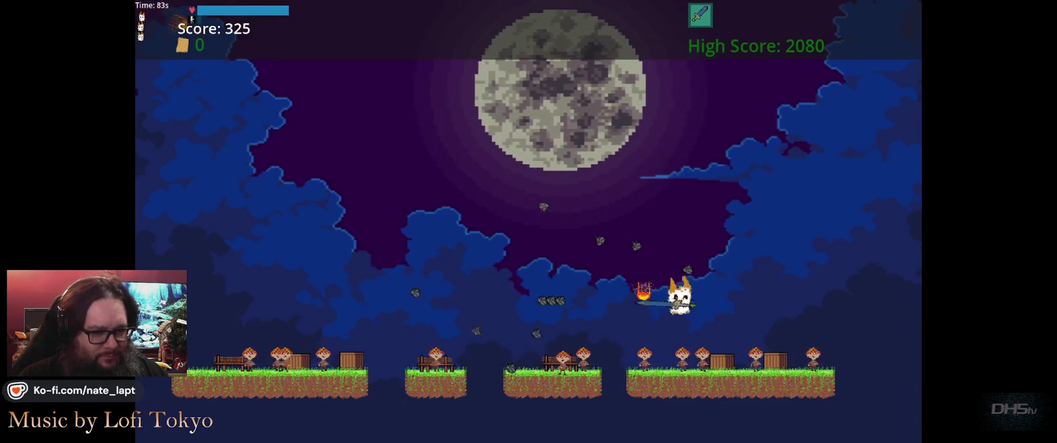
key(space)
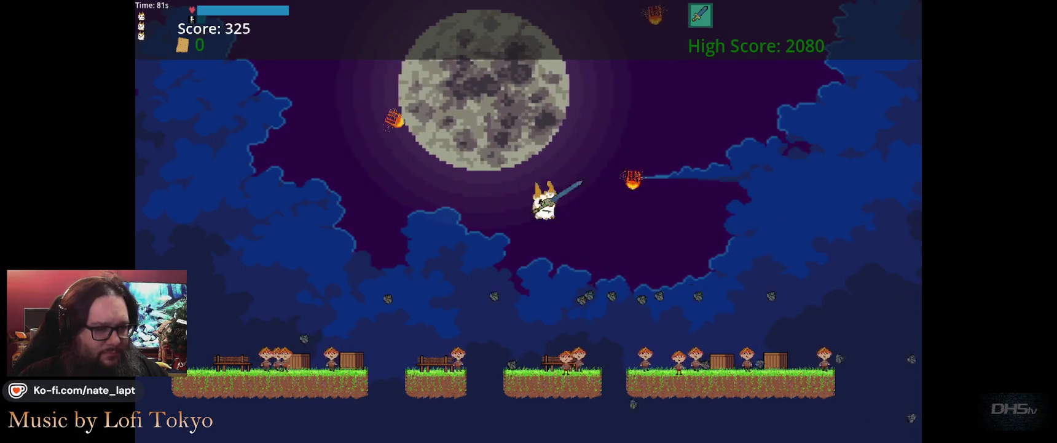
key(space)
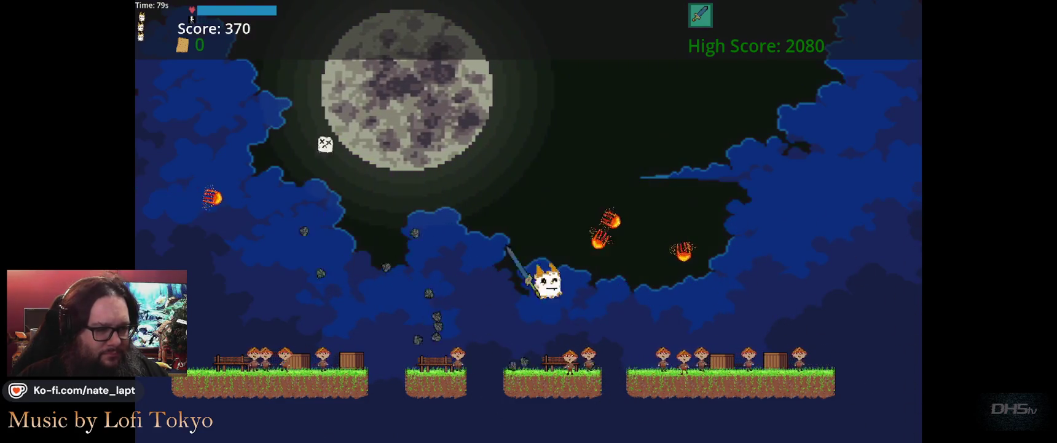
key(space)
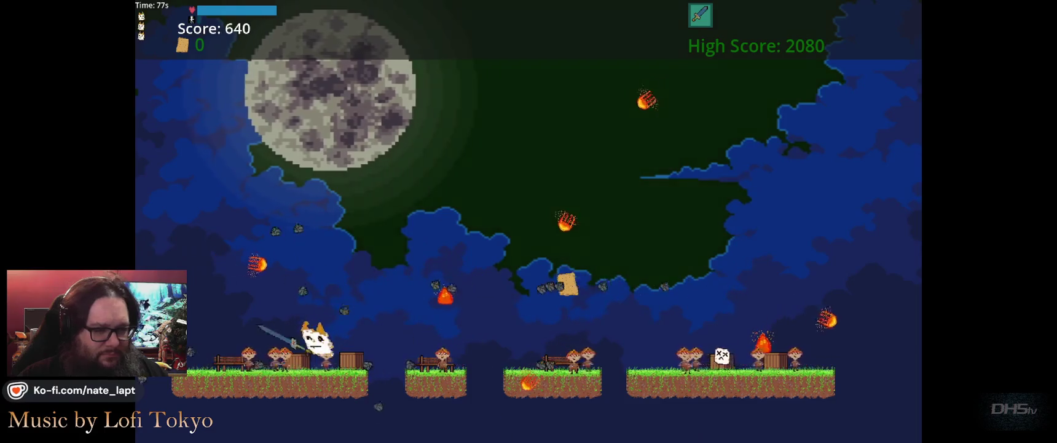
key(space)
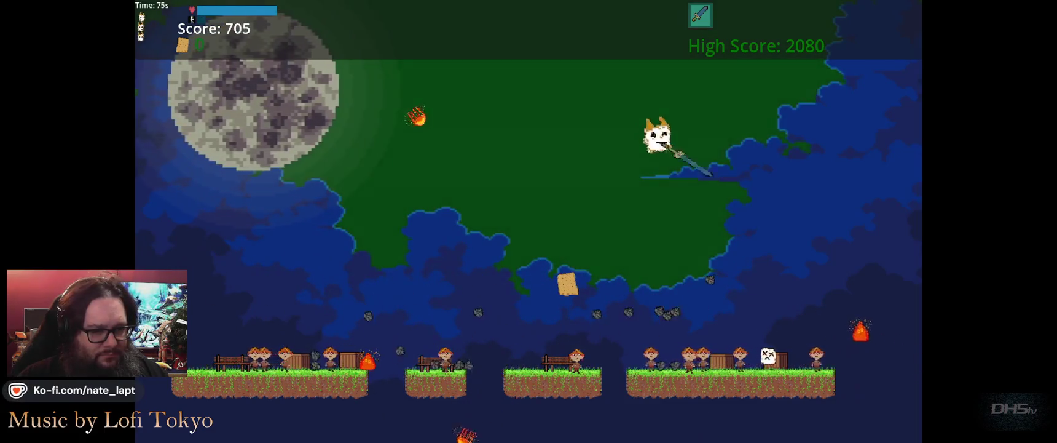
key(space)
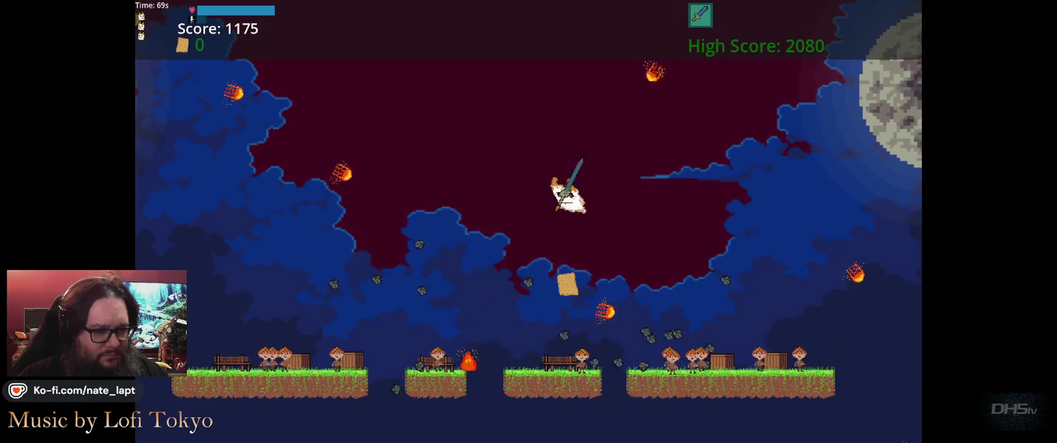
- Keep hopping between platforms while attacking, pushing the score to 1815
key(space)
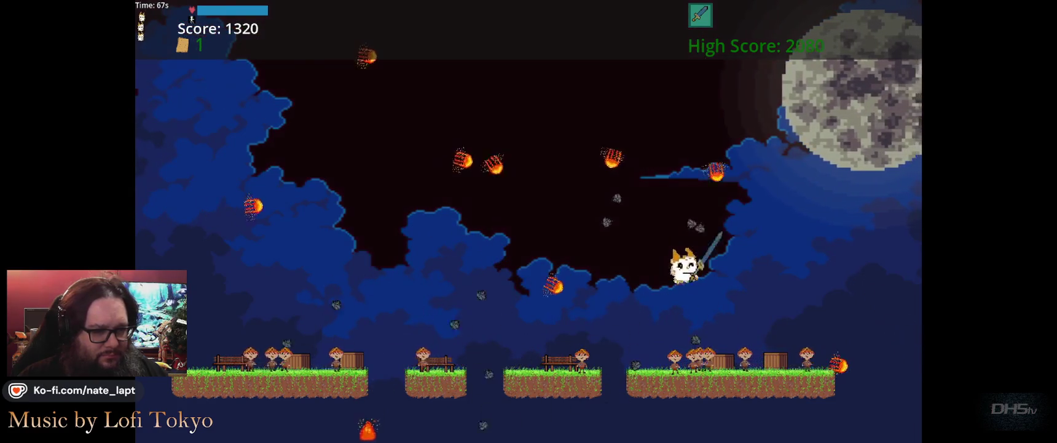
key(space)
key(space)
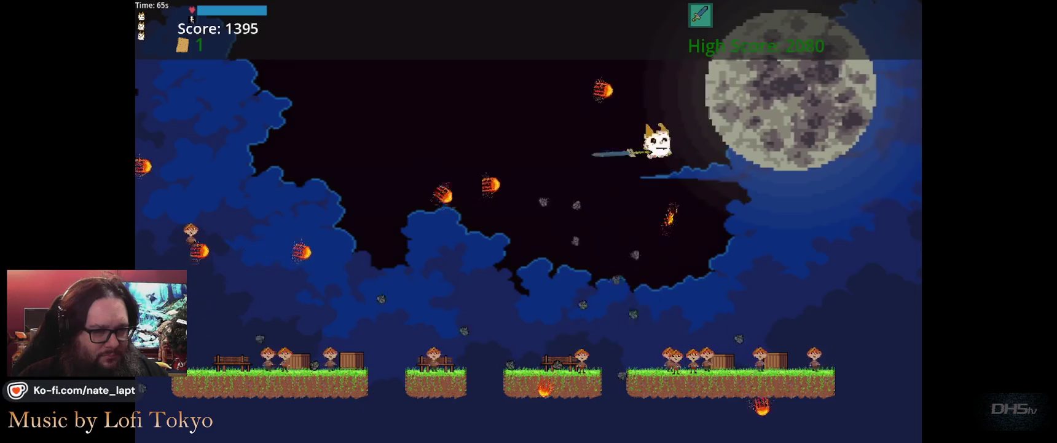
key(space)
key(space)
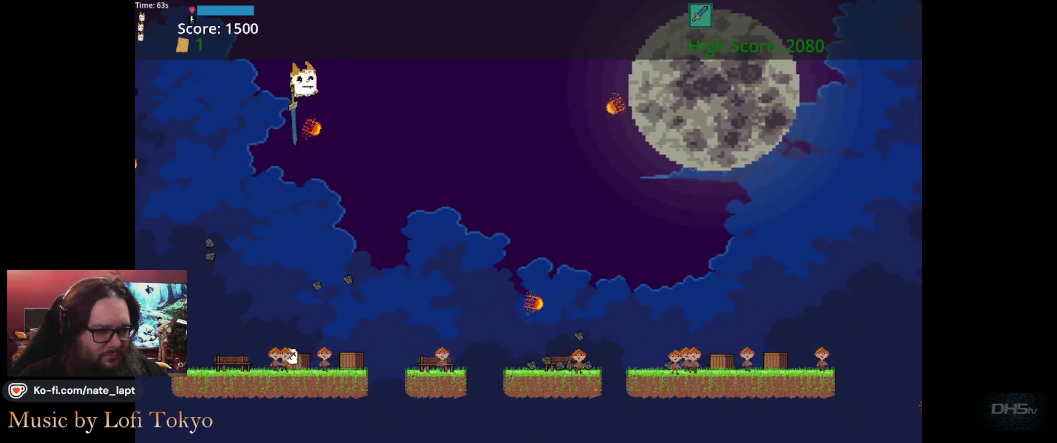
key(space)
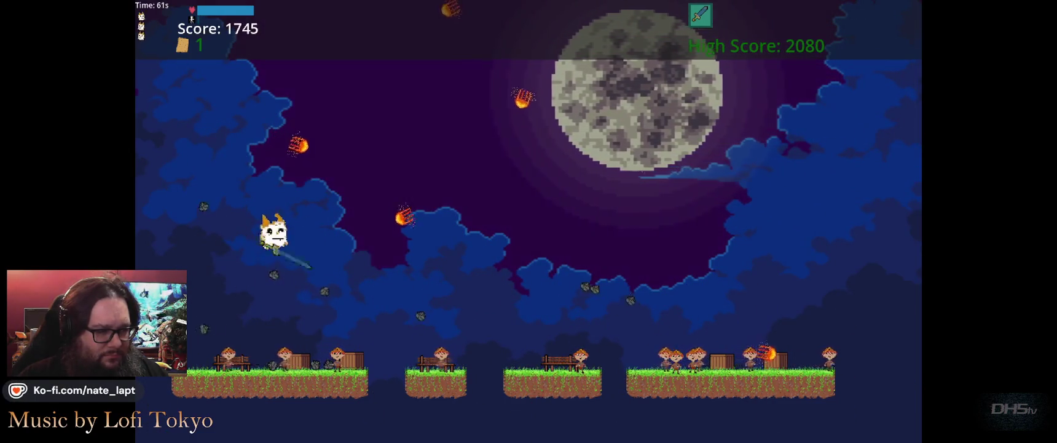
key(space)
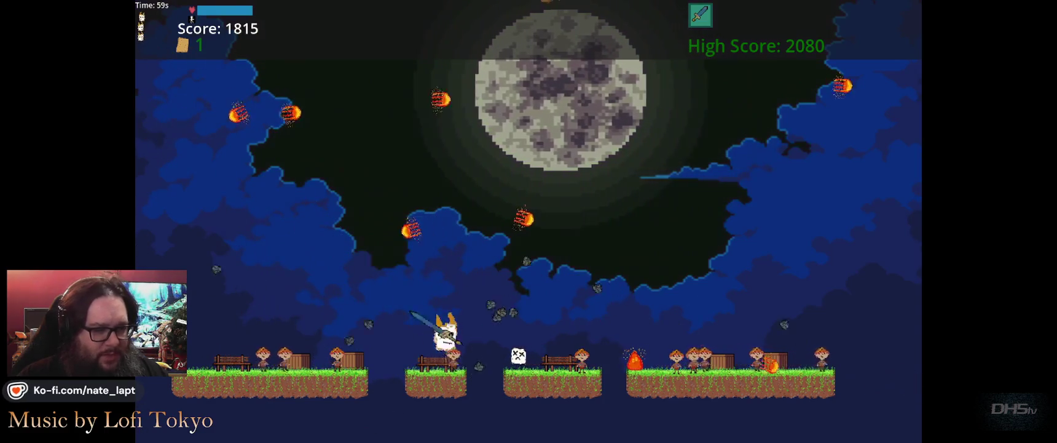
key(space)
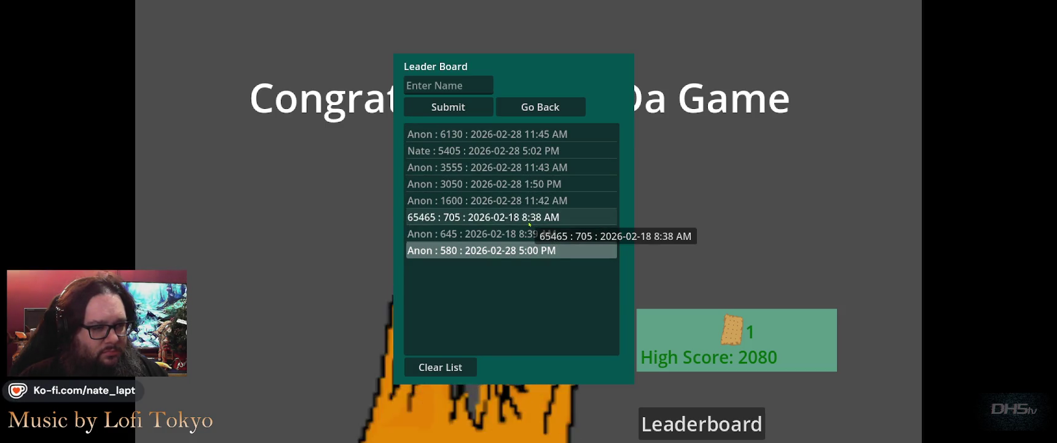
- Close the Leader Board, replay to a 2855 high score, submit a name, and quit the game
click(468, 370)
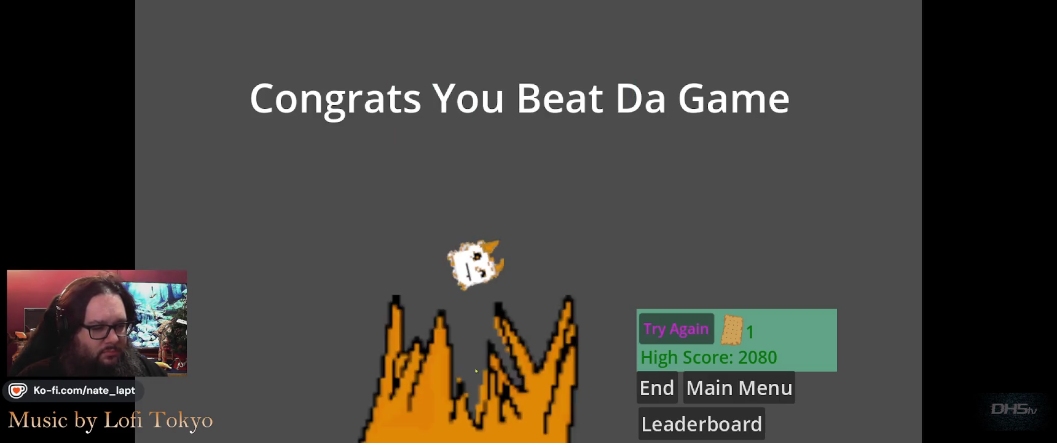
click(676, 329)
text(123)
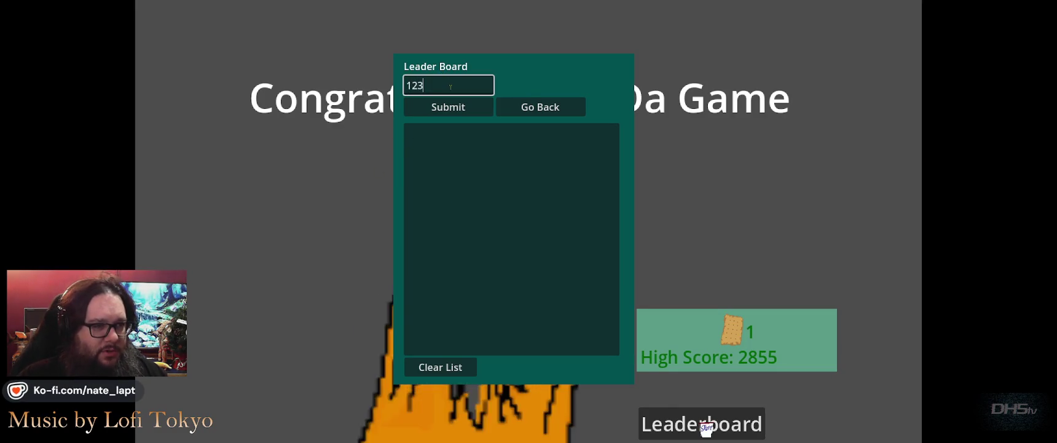
click(457, 108)
key(Tab)
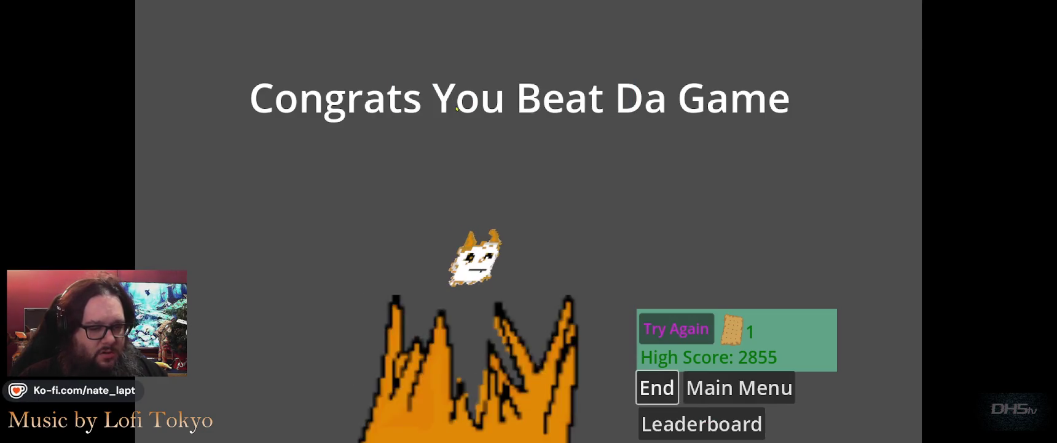
key(Return)
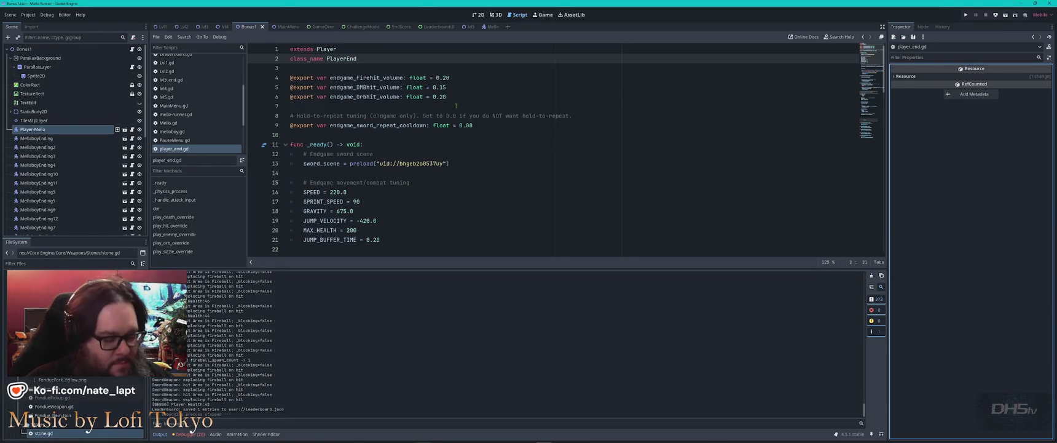
key(alt+Tab)
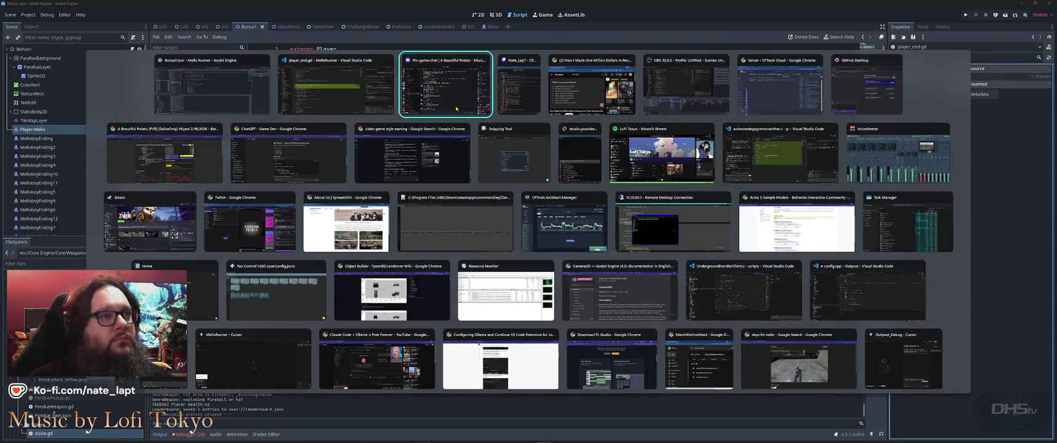
key(Escape)
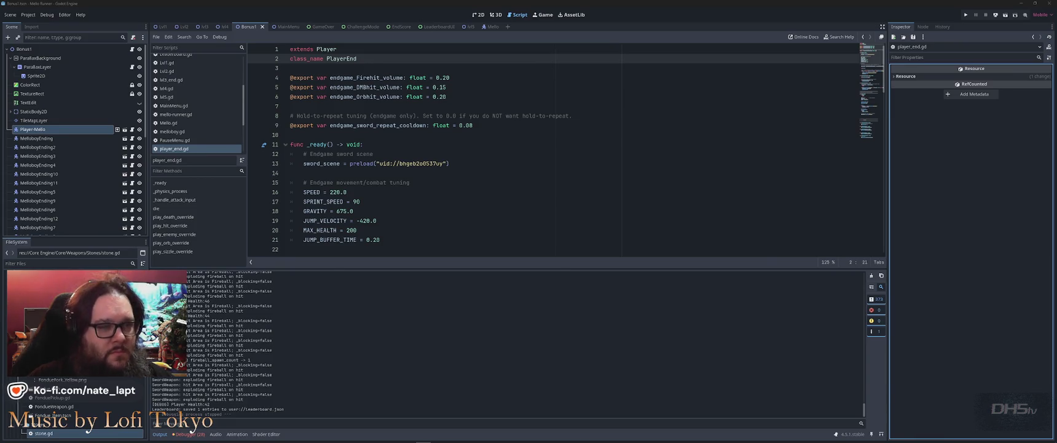
key(alt+Tab)
key(Escape)
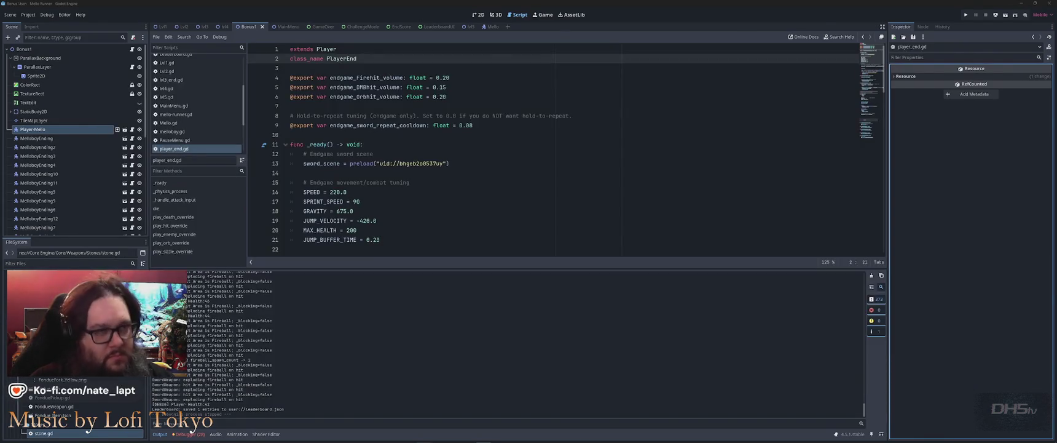